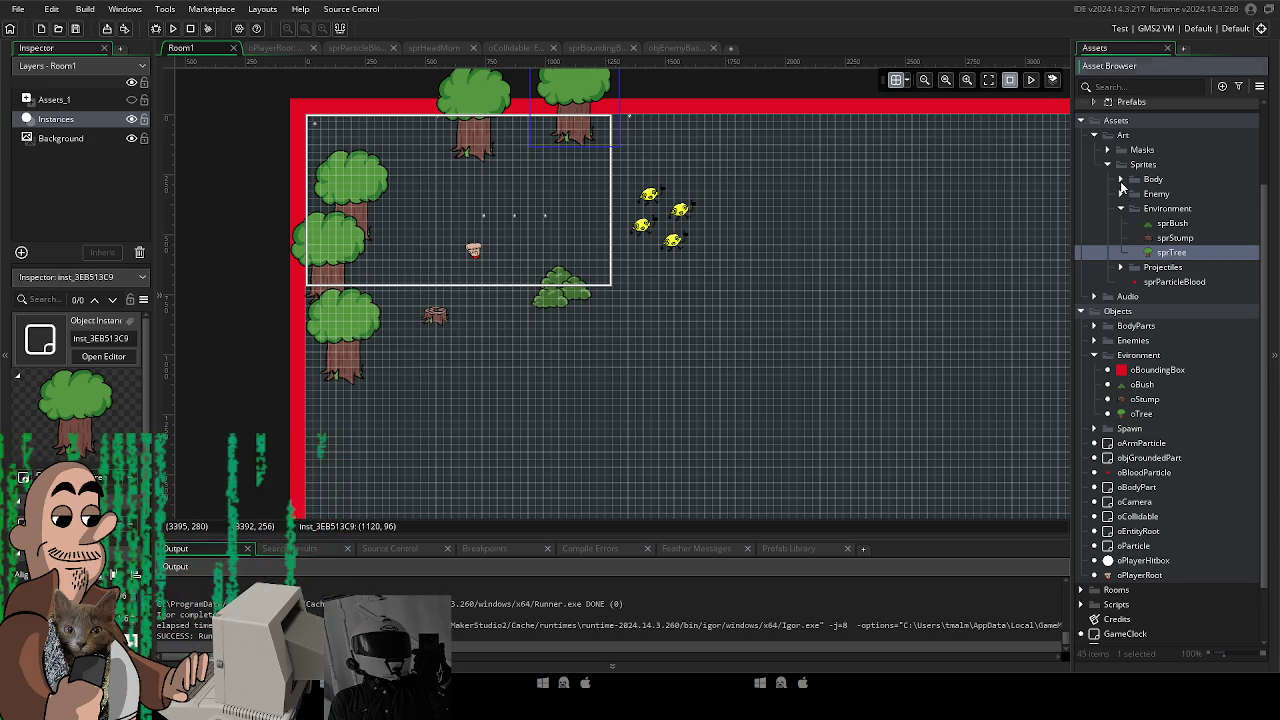
Create a new sprite inside the Environment sprites group of the Asset Browser.
click(1121, 181)
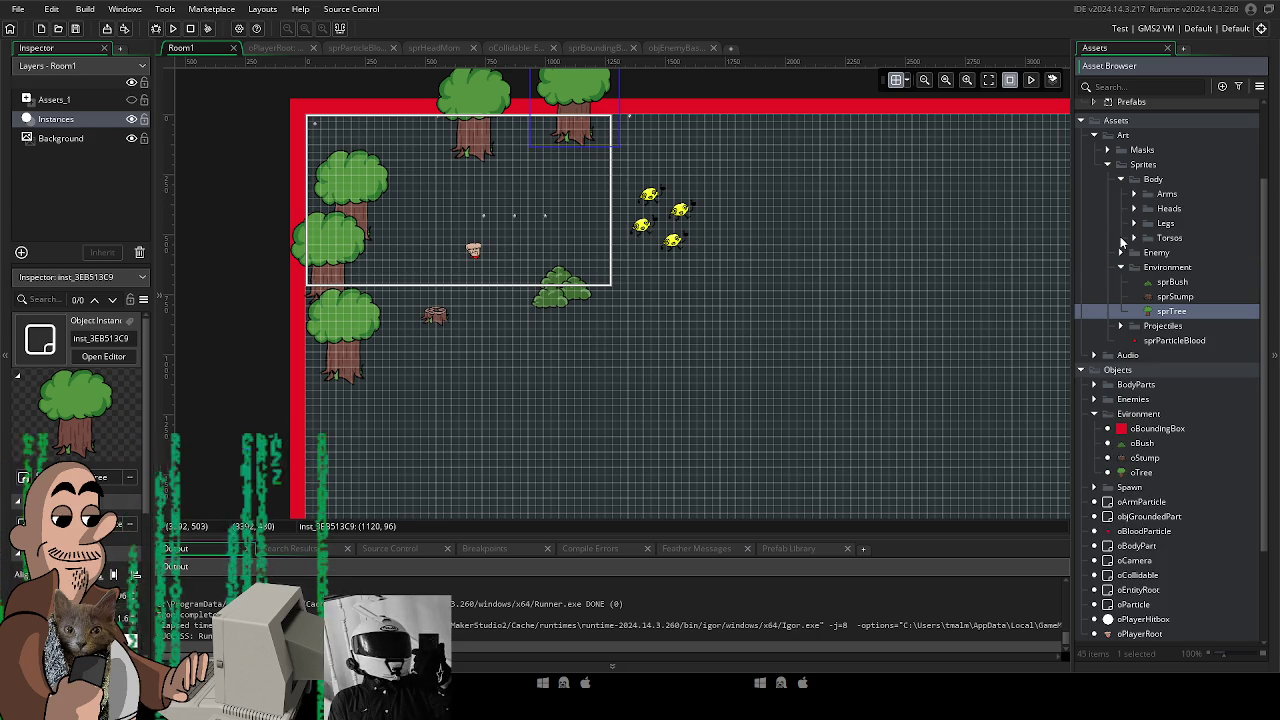
click(1121, 179)
right_click(1140, 208)
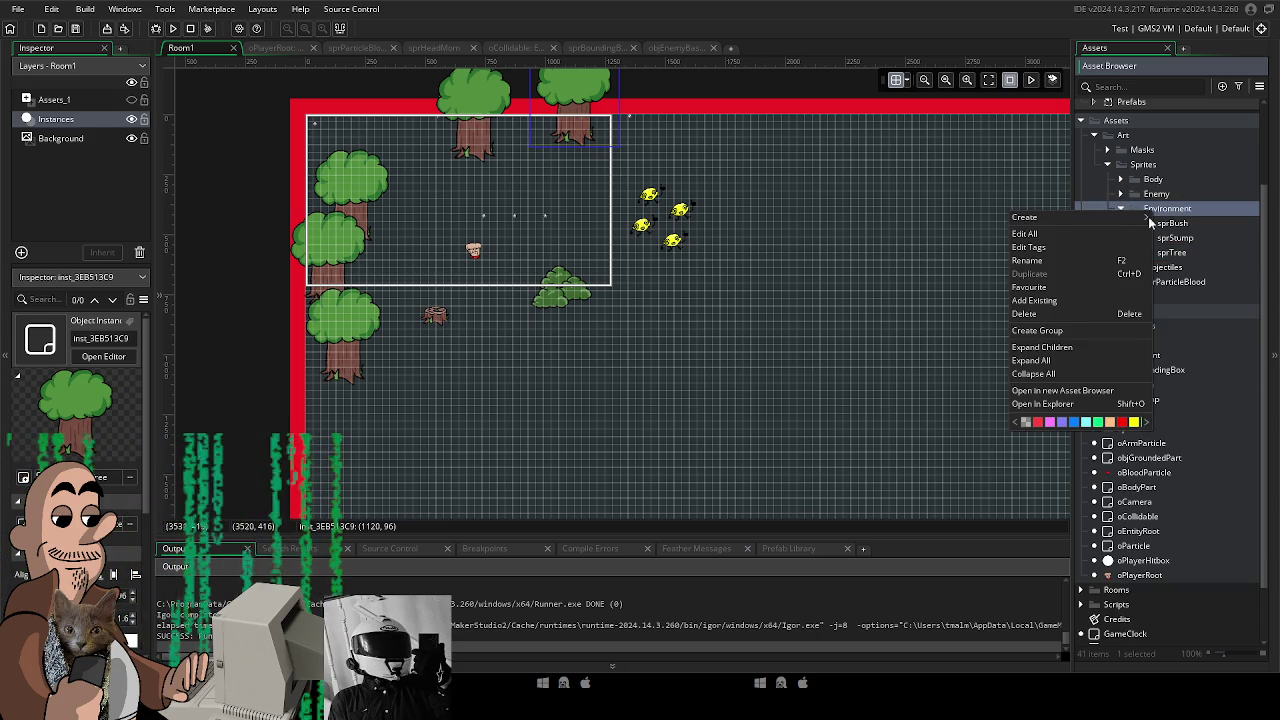
mouse_move(1135, 224)
click(1180, 411)
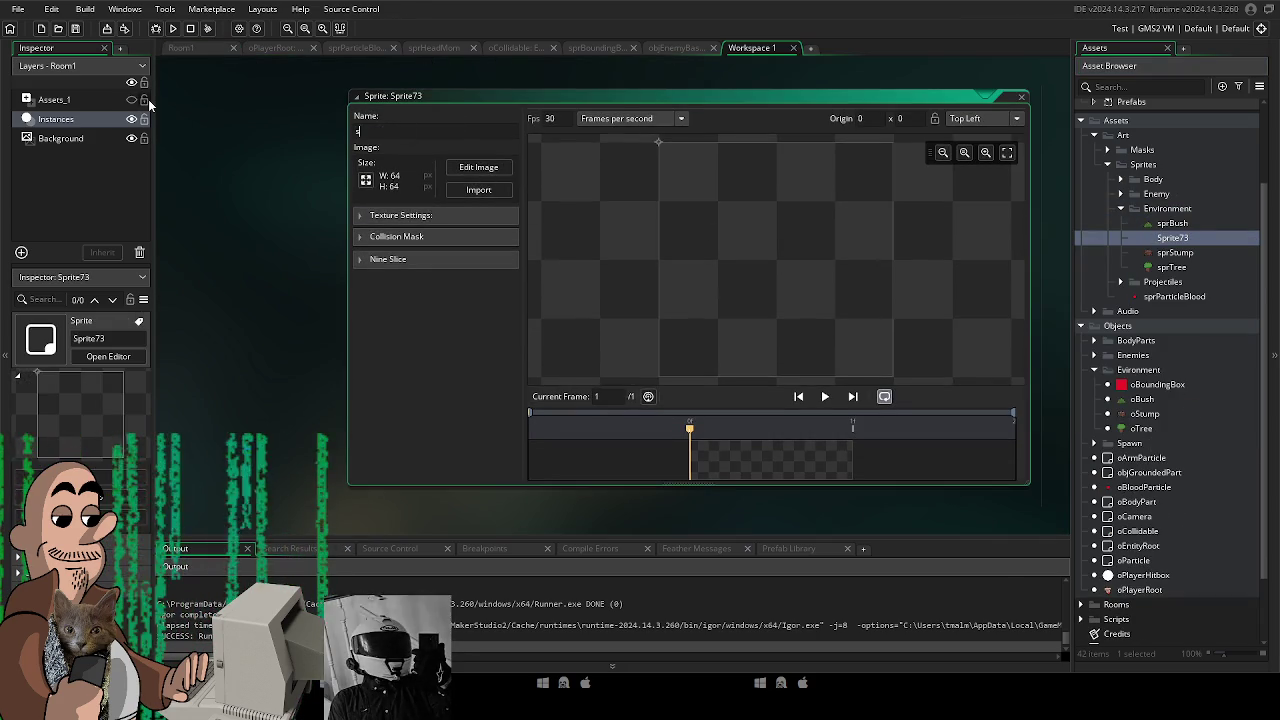
Name the sprite sprGrass and import the three 250×250 grass frames.
text(spr)
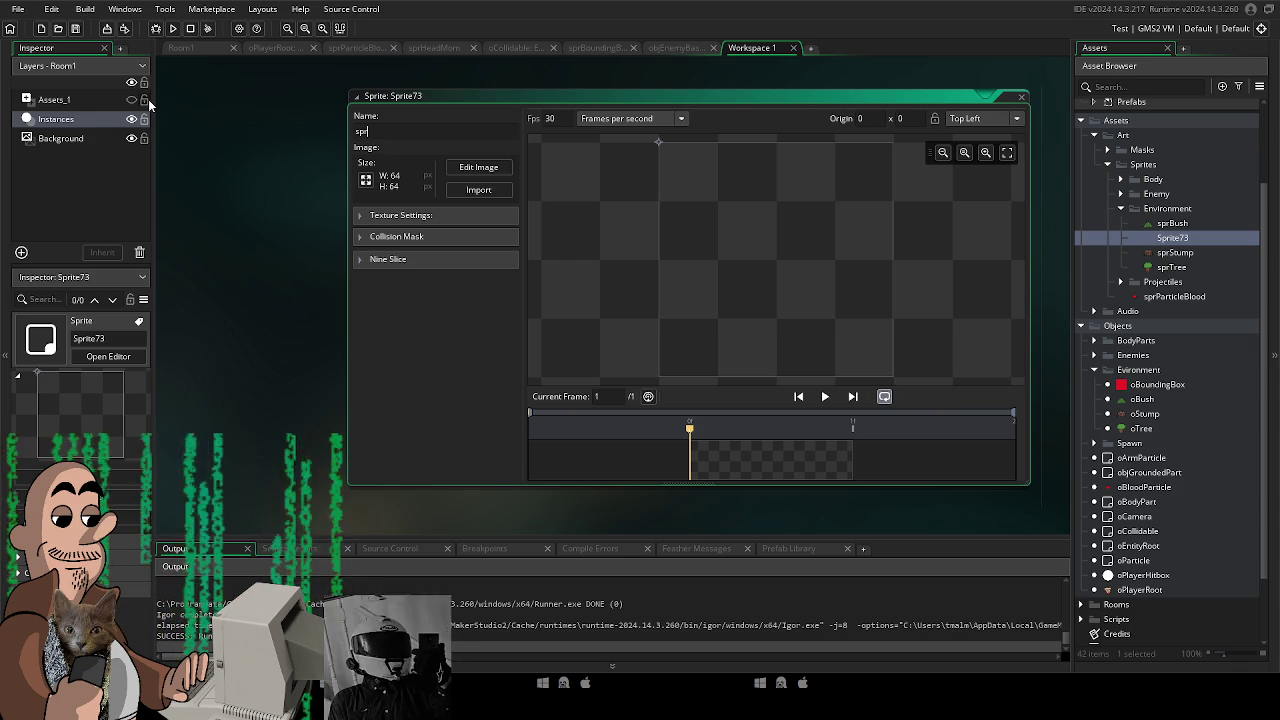
text(Grass)
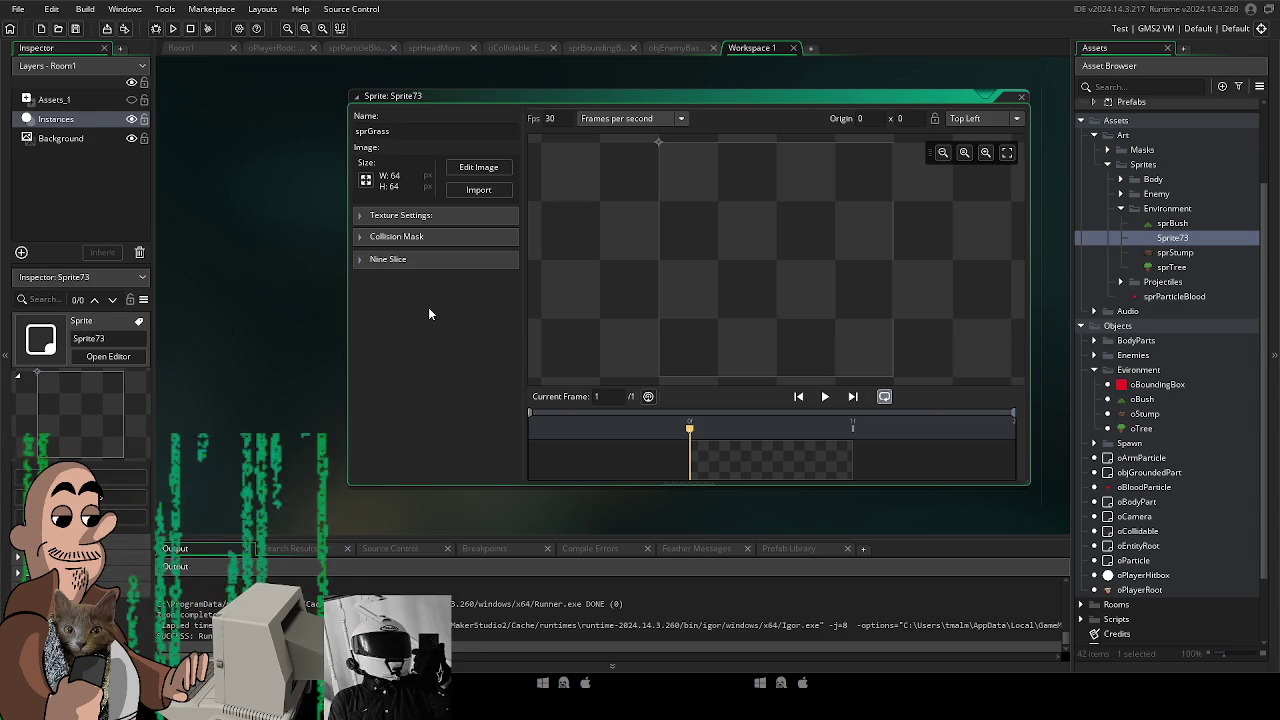
key(Return)
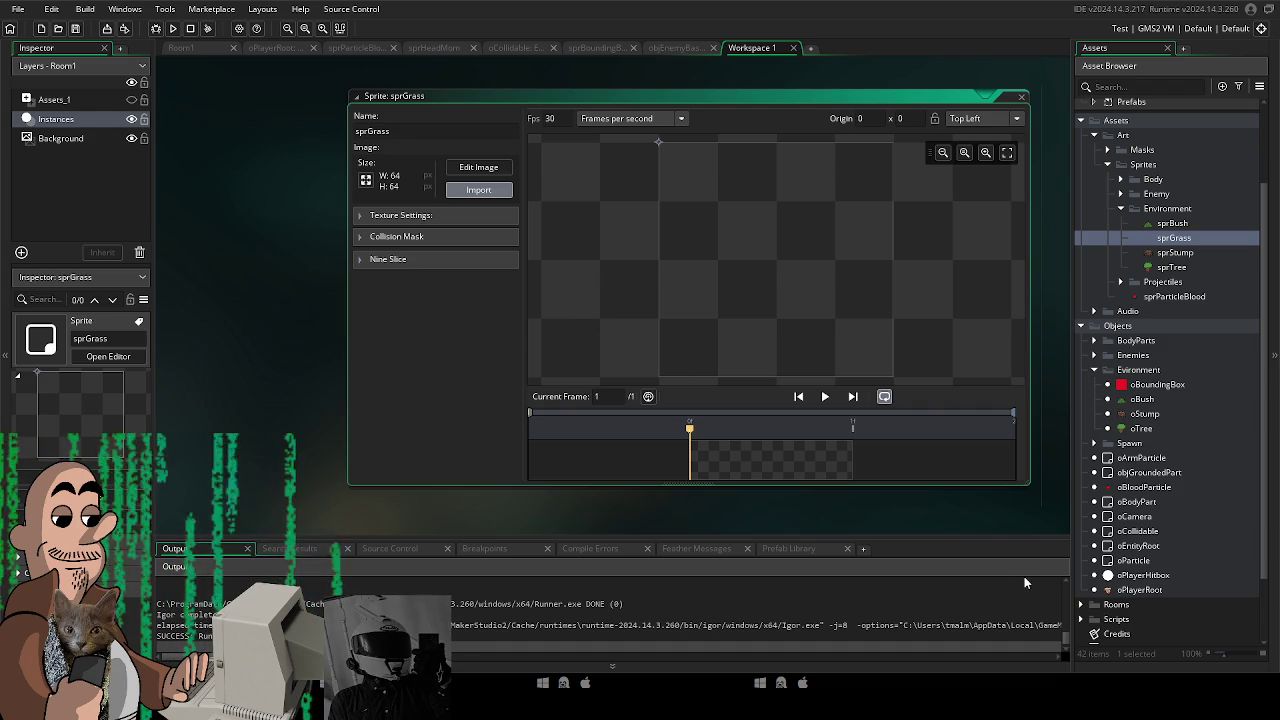
drag(1024, 582, 758, 423)
click(686, 363)
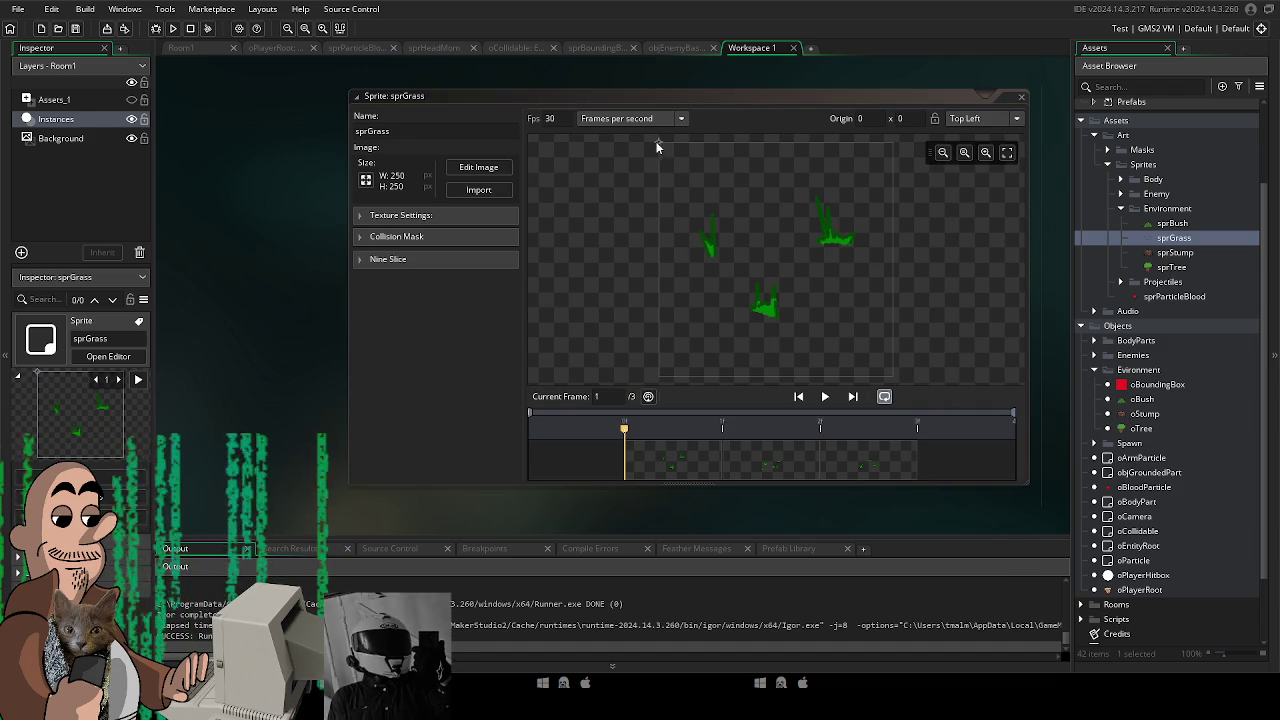
Set the sprGrass origin to 127, 160 on the lower grass blade.
drag(659, 143, 788, 296)
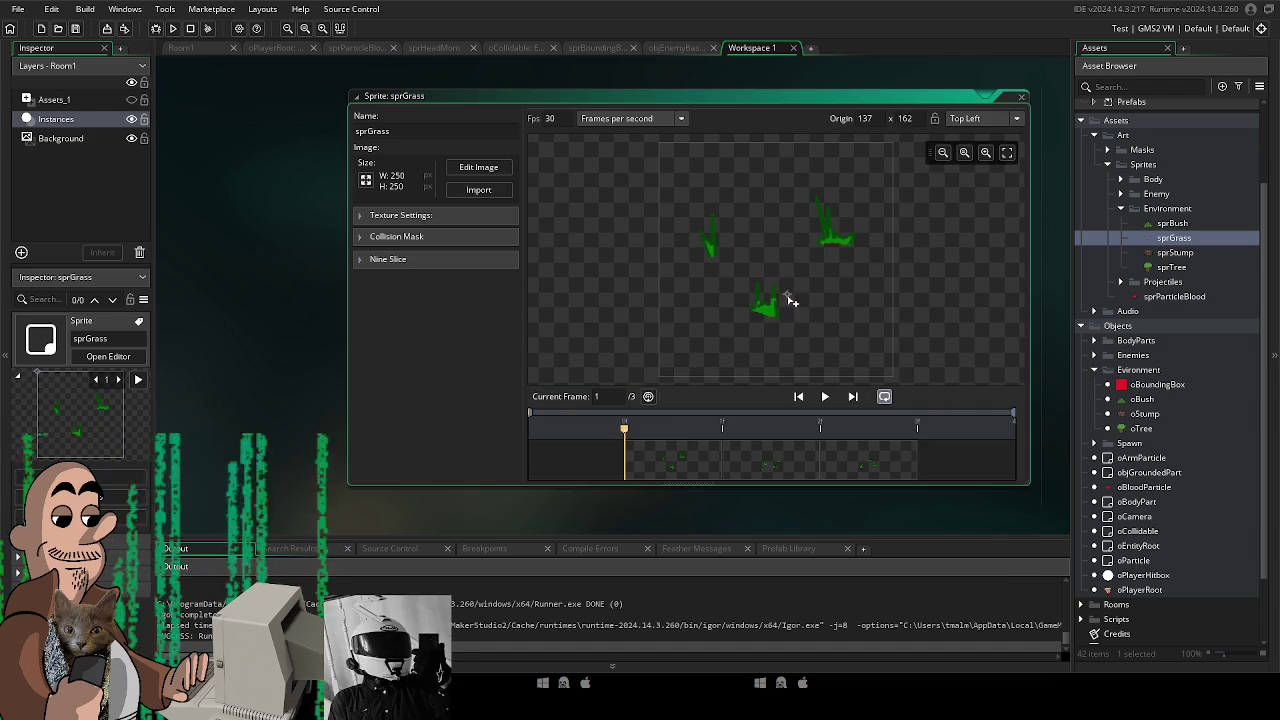
click(400, 237)
click(400, 237)
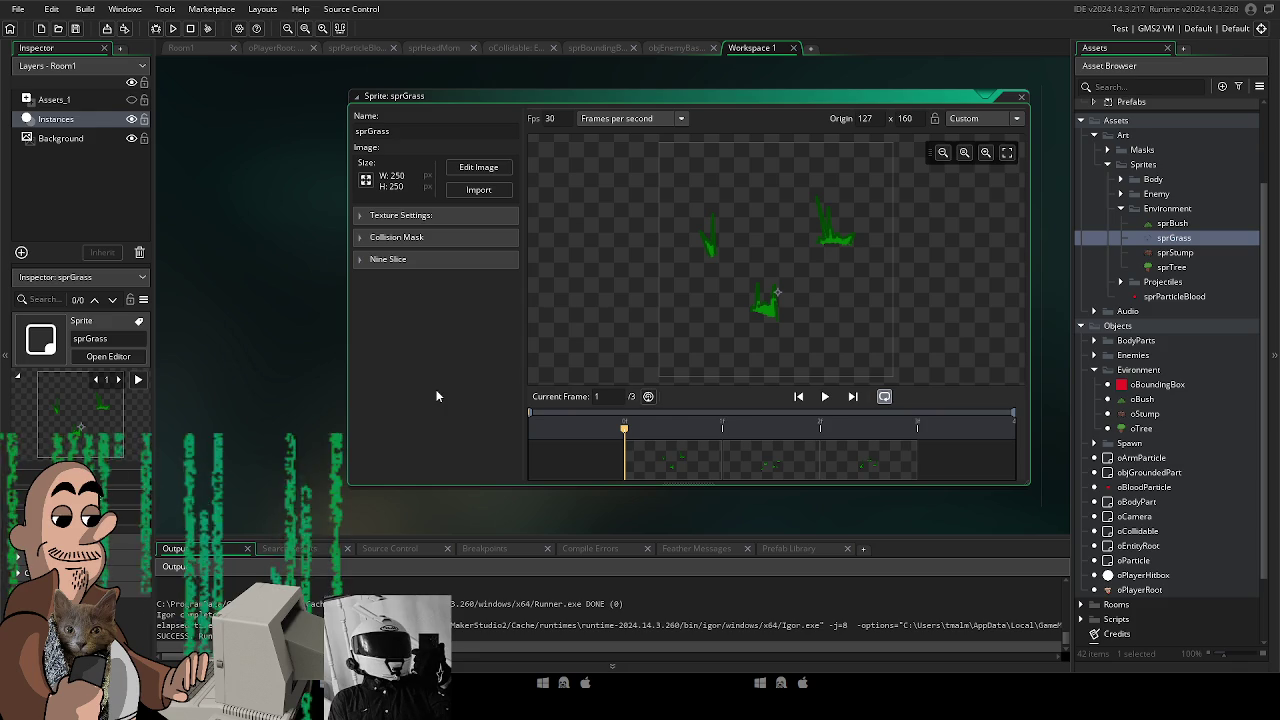
drag(468, 477, 398, 459)
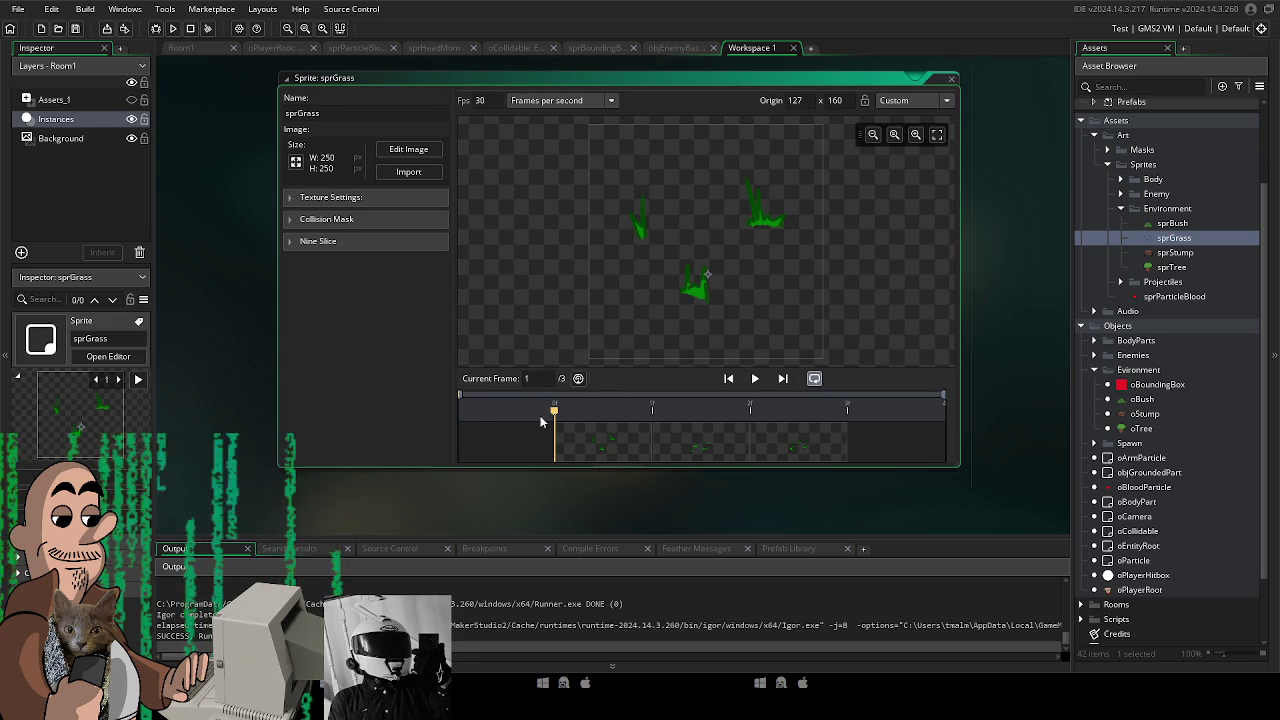
click(1143, 429)
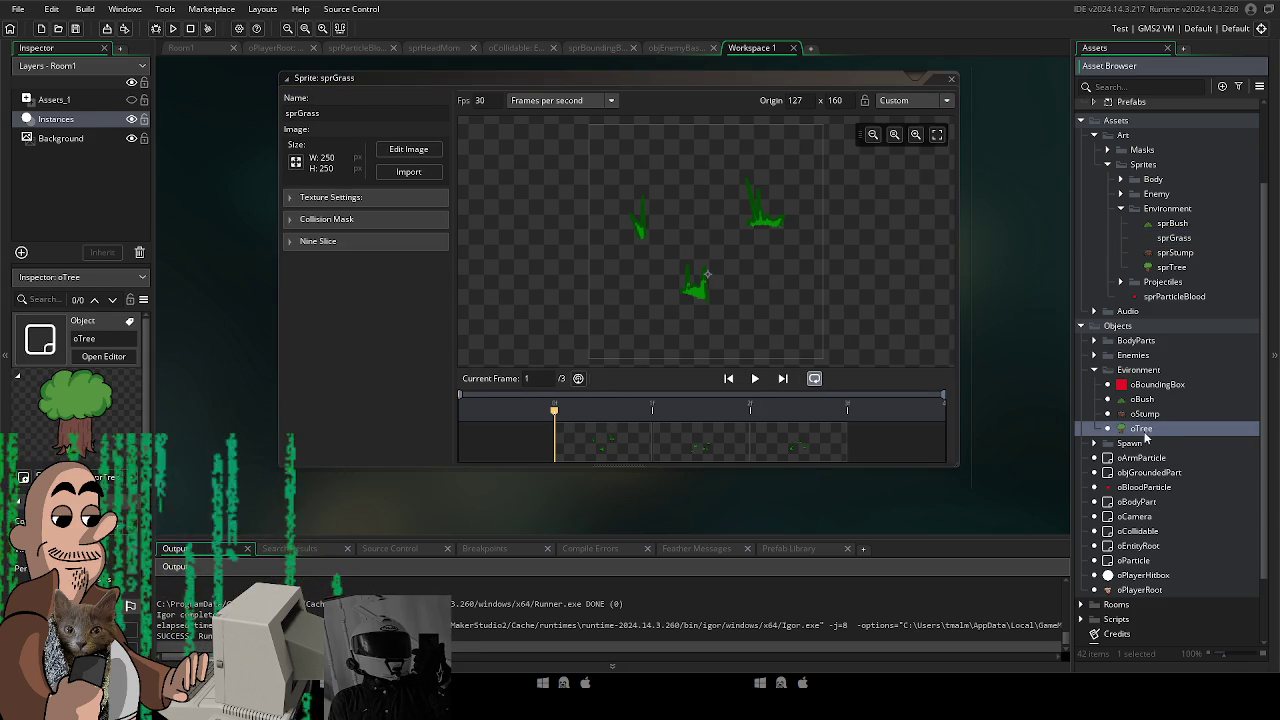
Duplicate oTree, rename the copy oGrass, and open it for editing.
right_click(1145, 434)
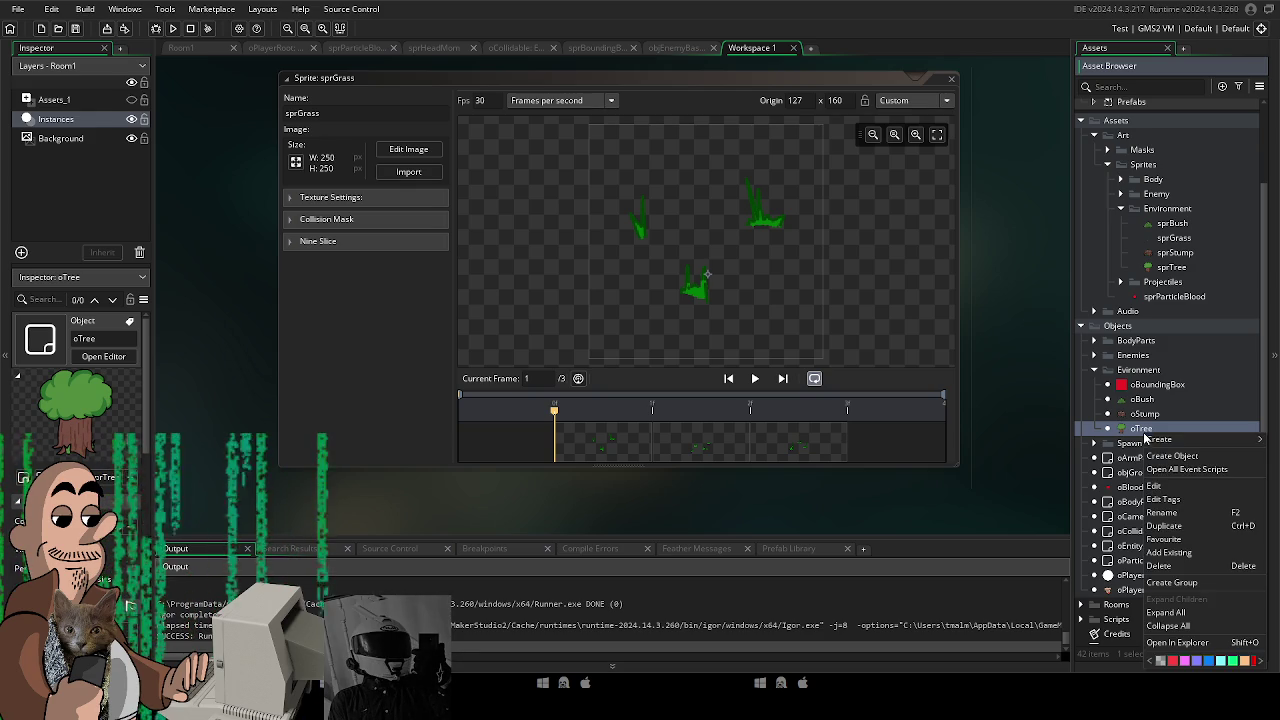
click(1198, 535)
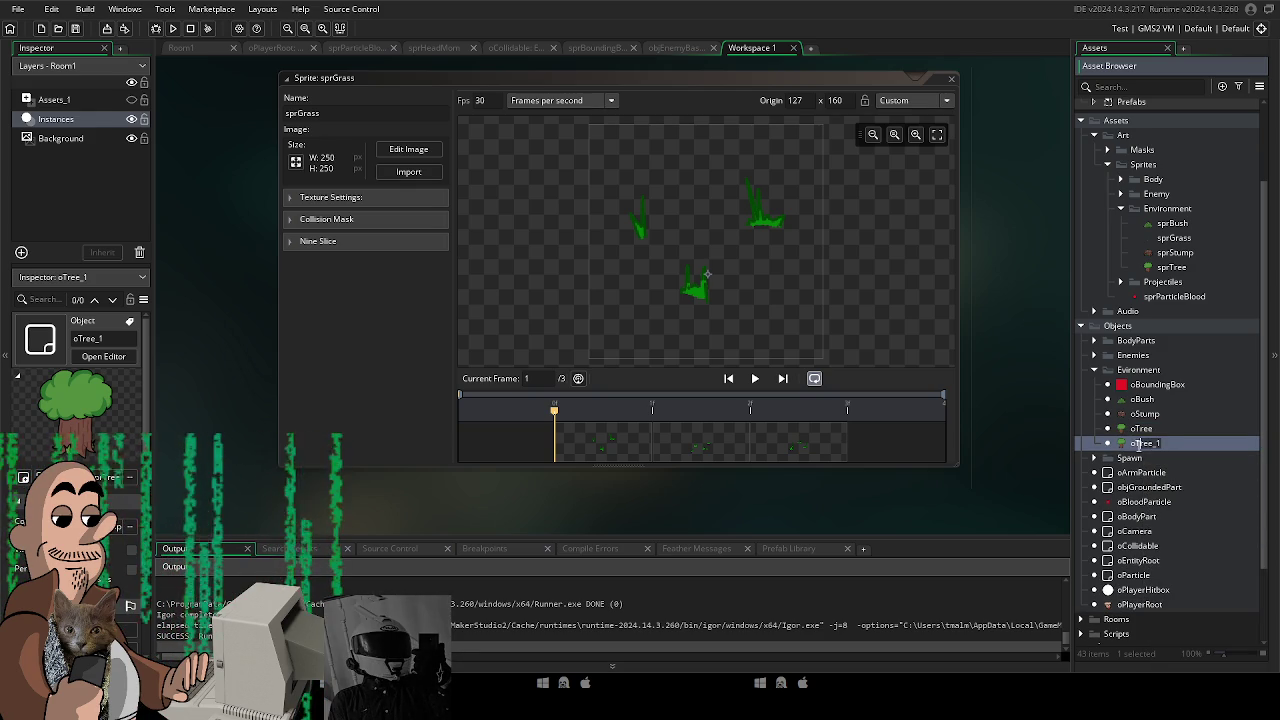
text(Grass)
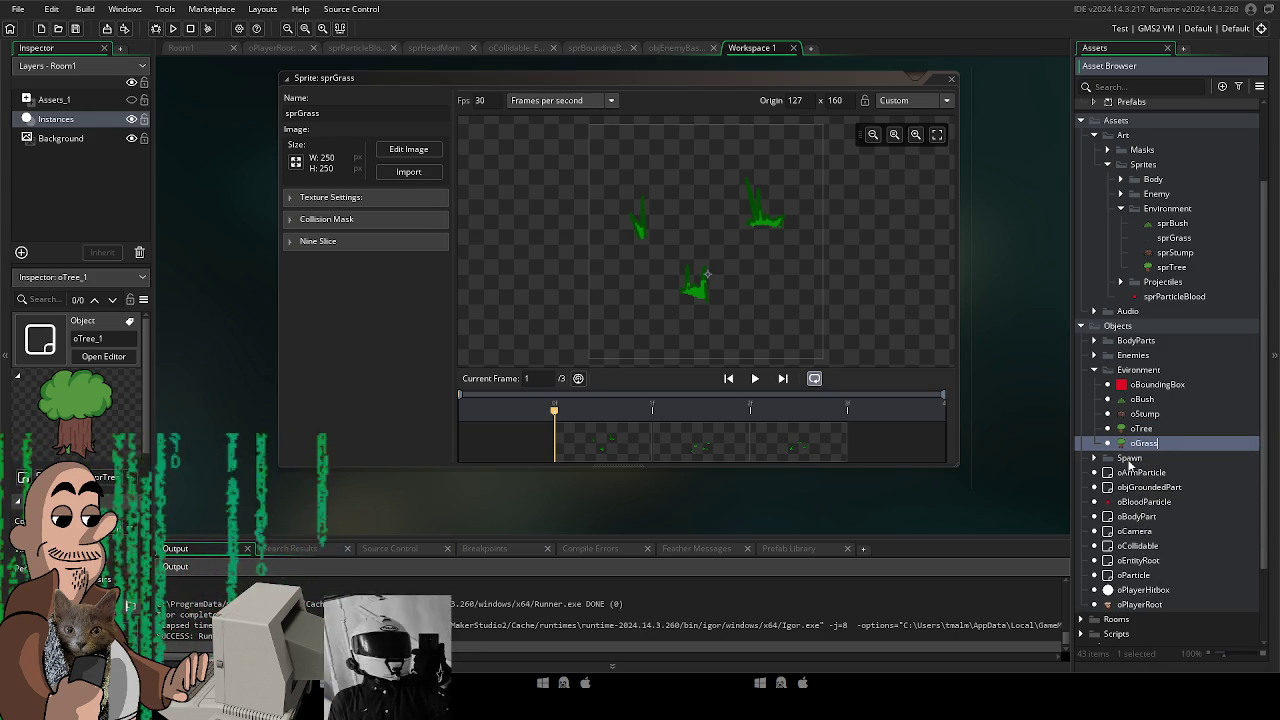
key(Return)
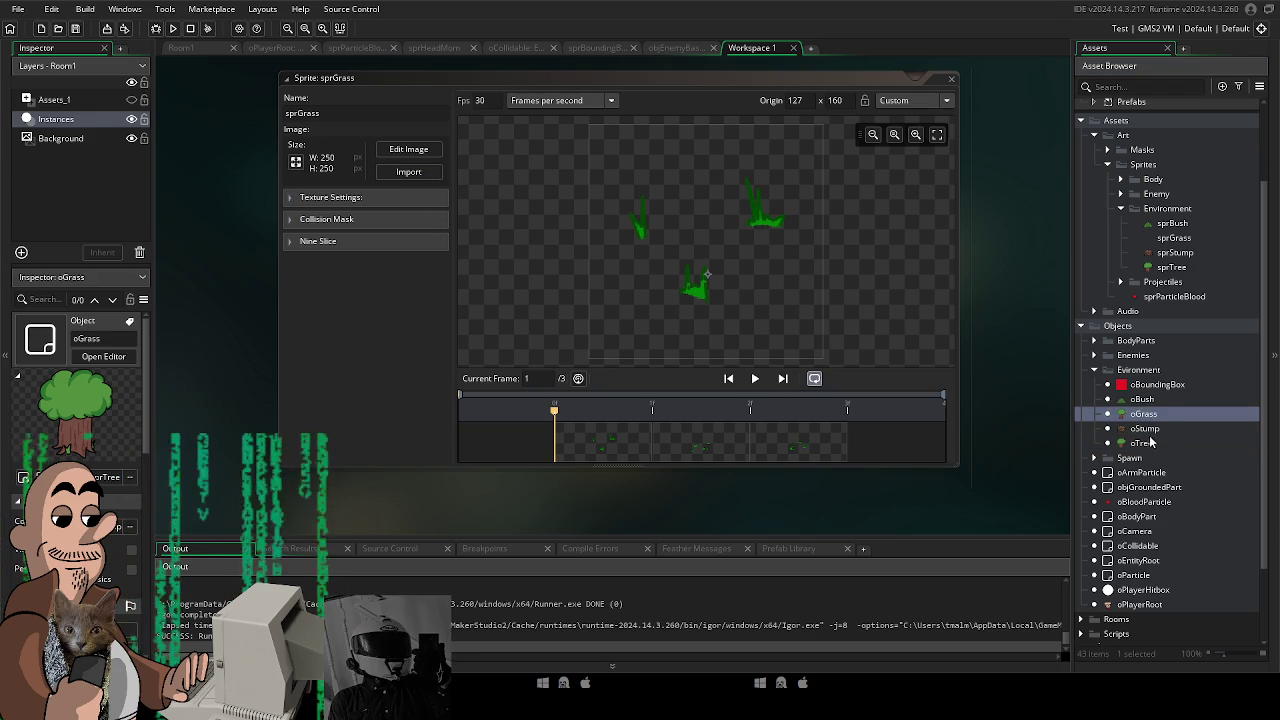
click(1153, 416)
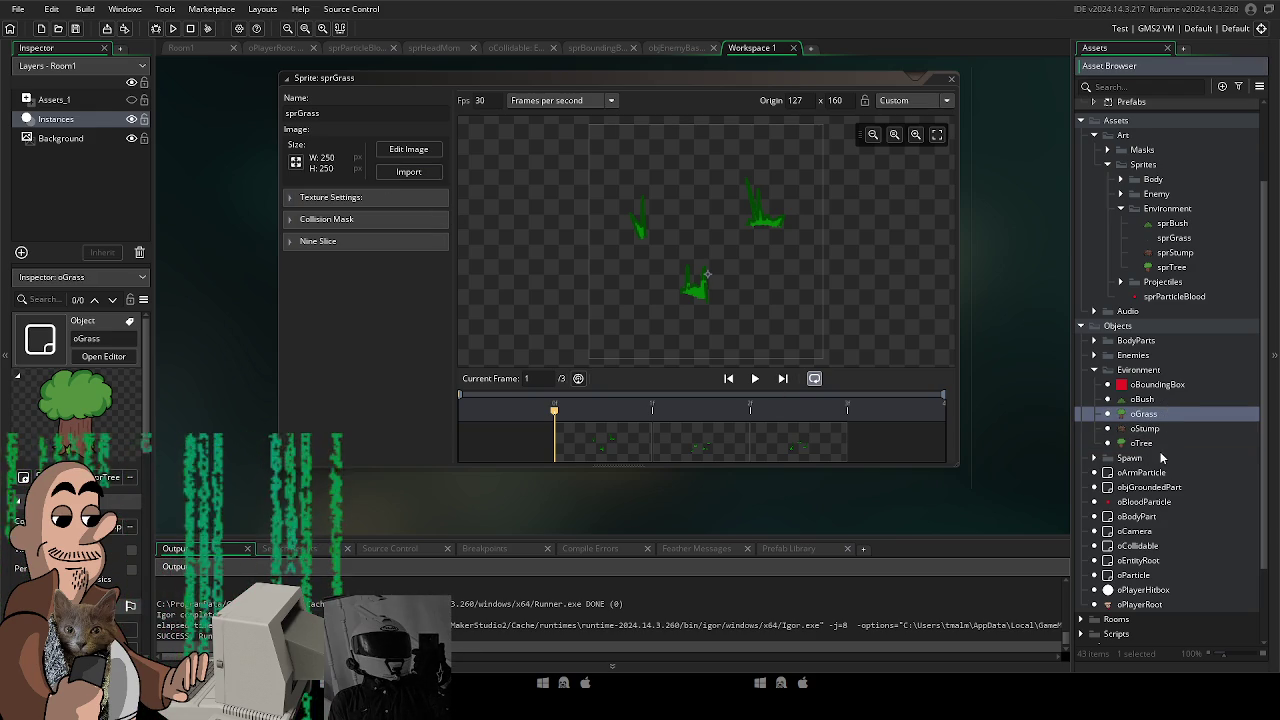
double_click(1152, 420)
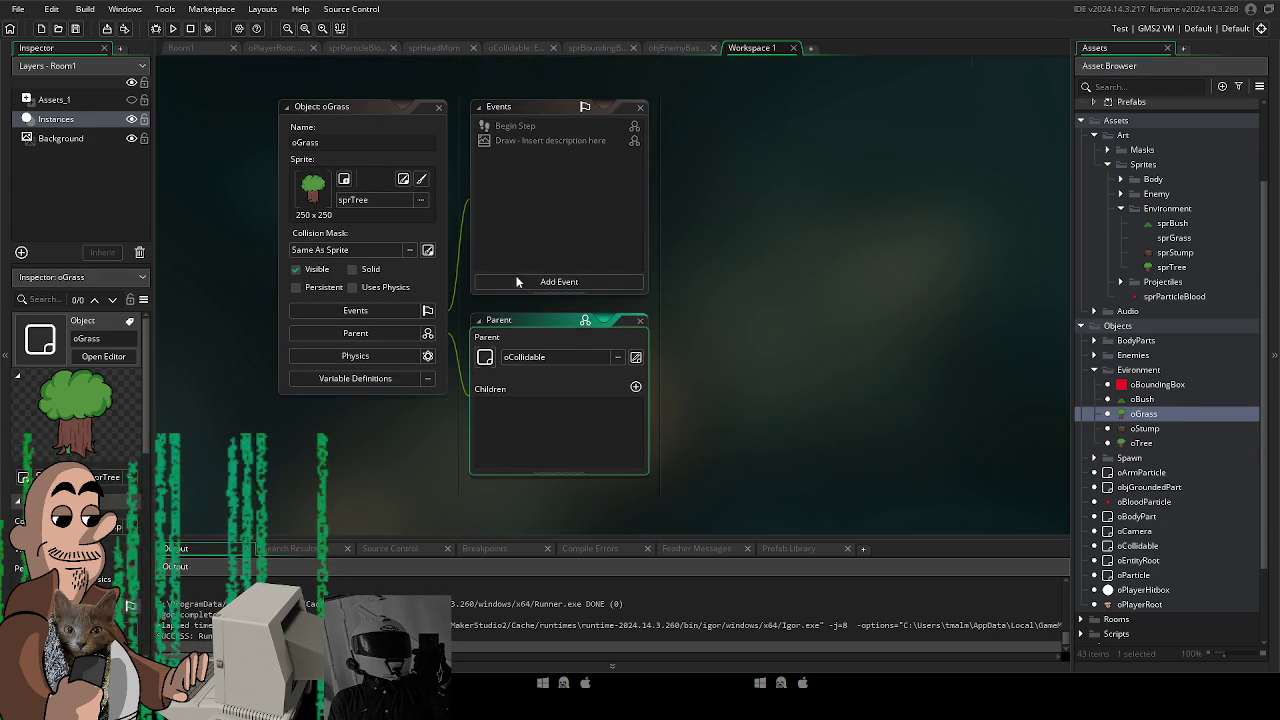
Add a Create event to oGrass with image_index = random(2);, then open sprGrass's settings.
click(514, 280)
mouse_move(562, 369)
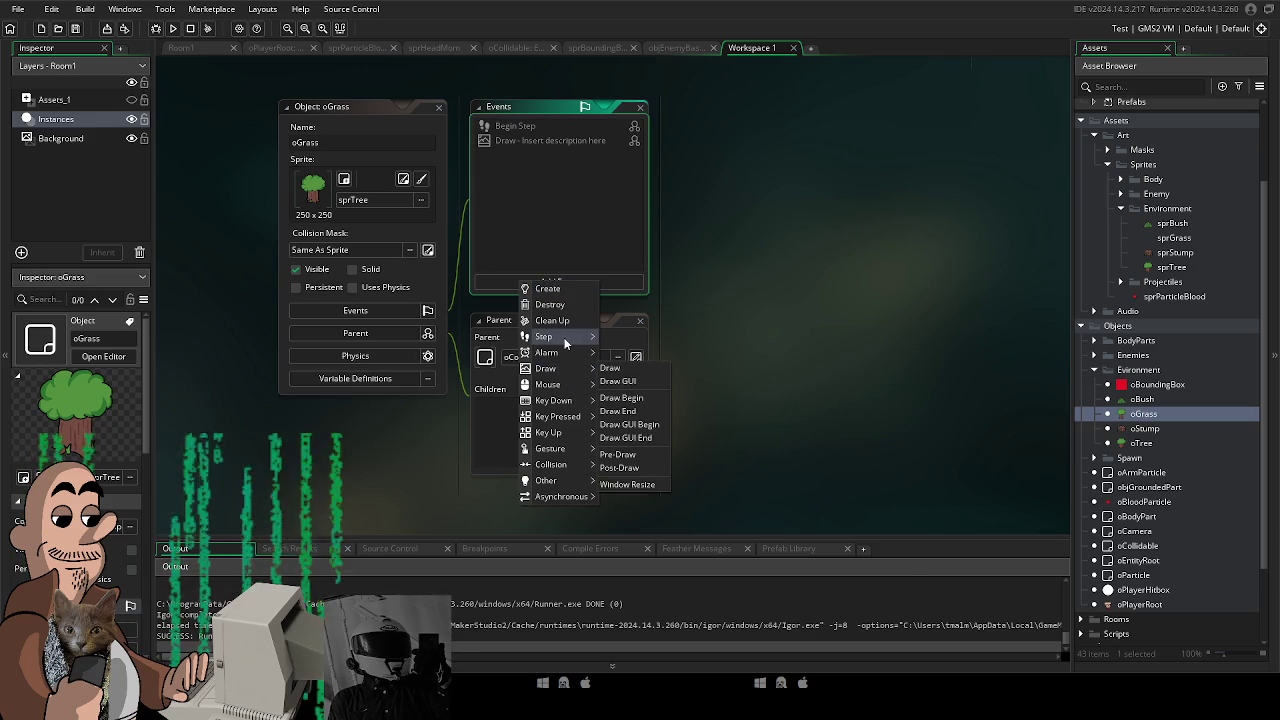
mouse_move(567, 482)
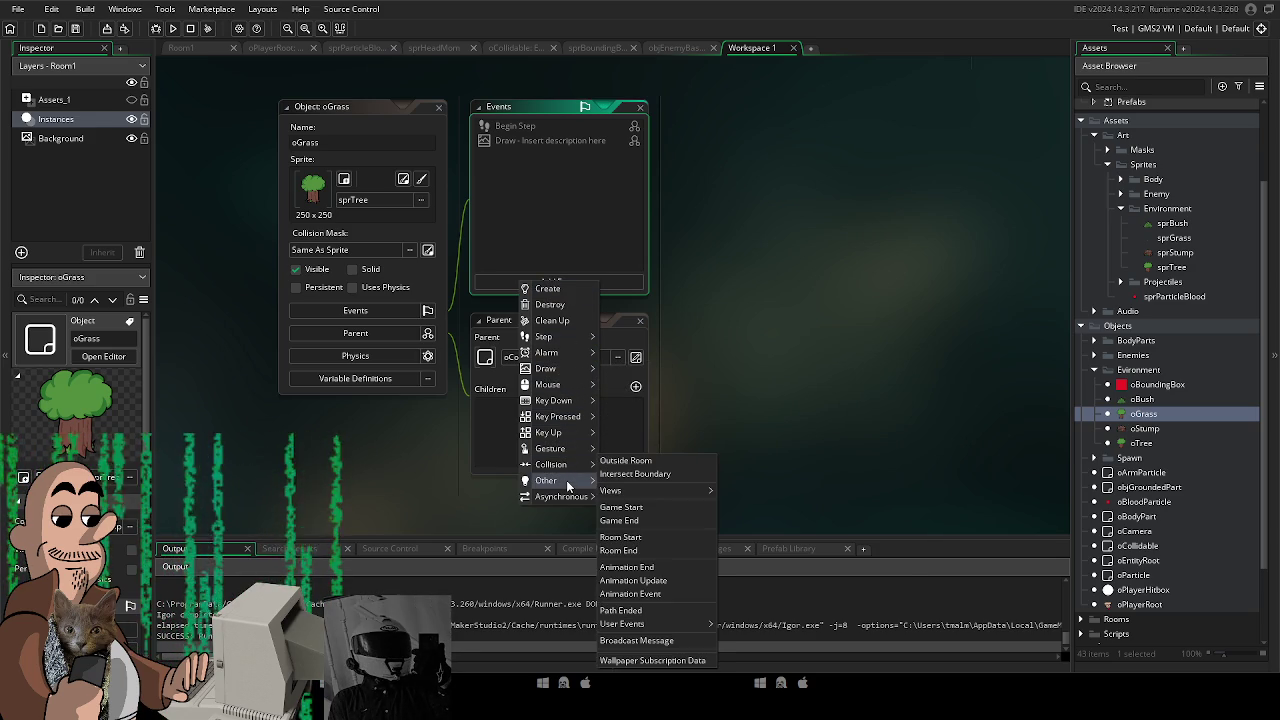
click(566, 290)
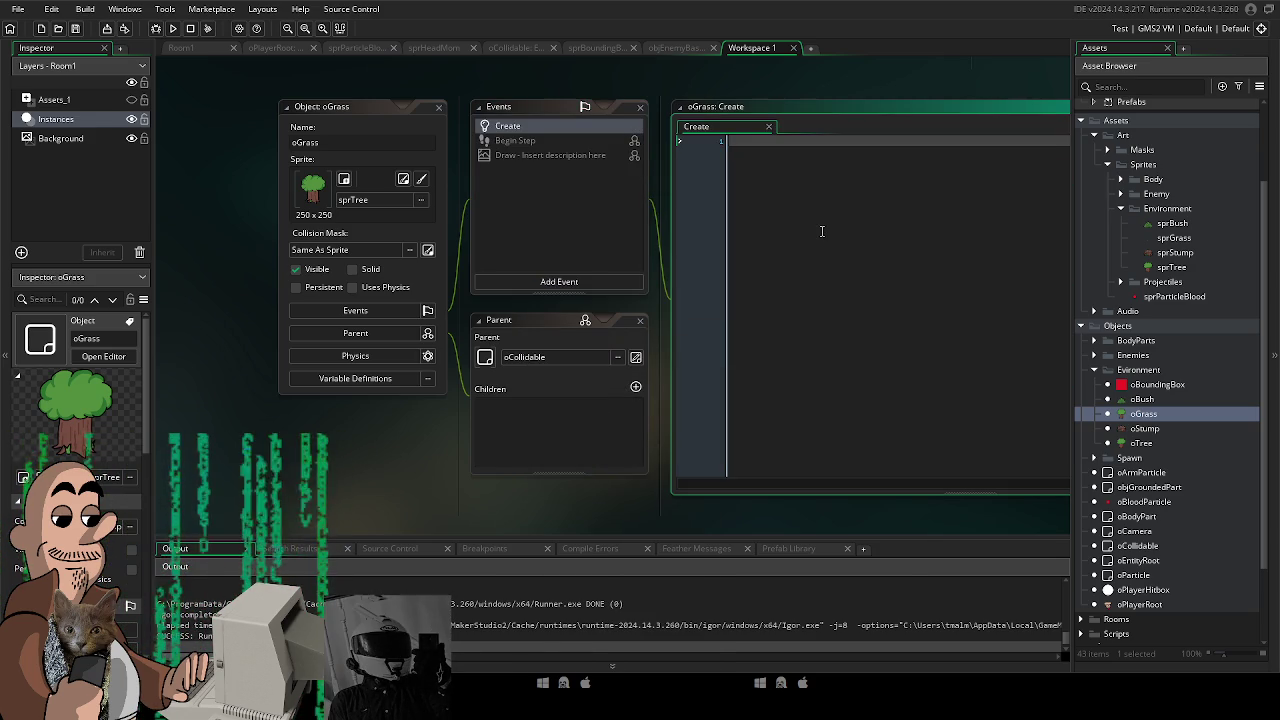
text(image_inde)
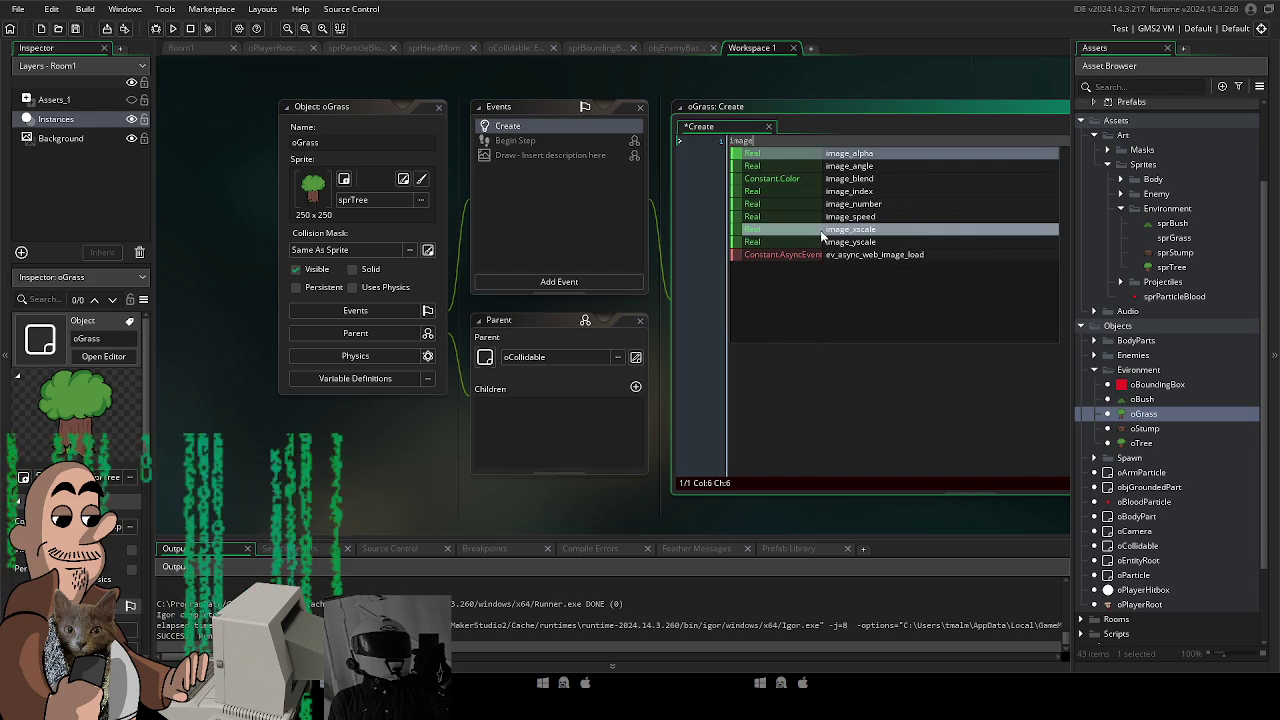
text(x = random)
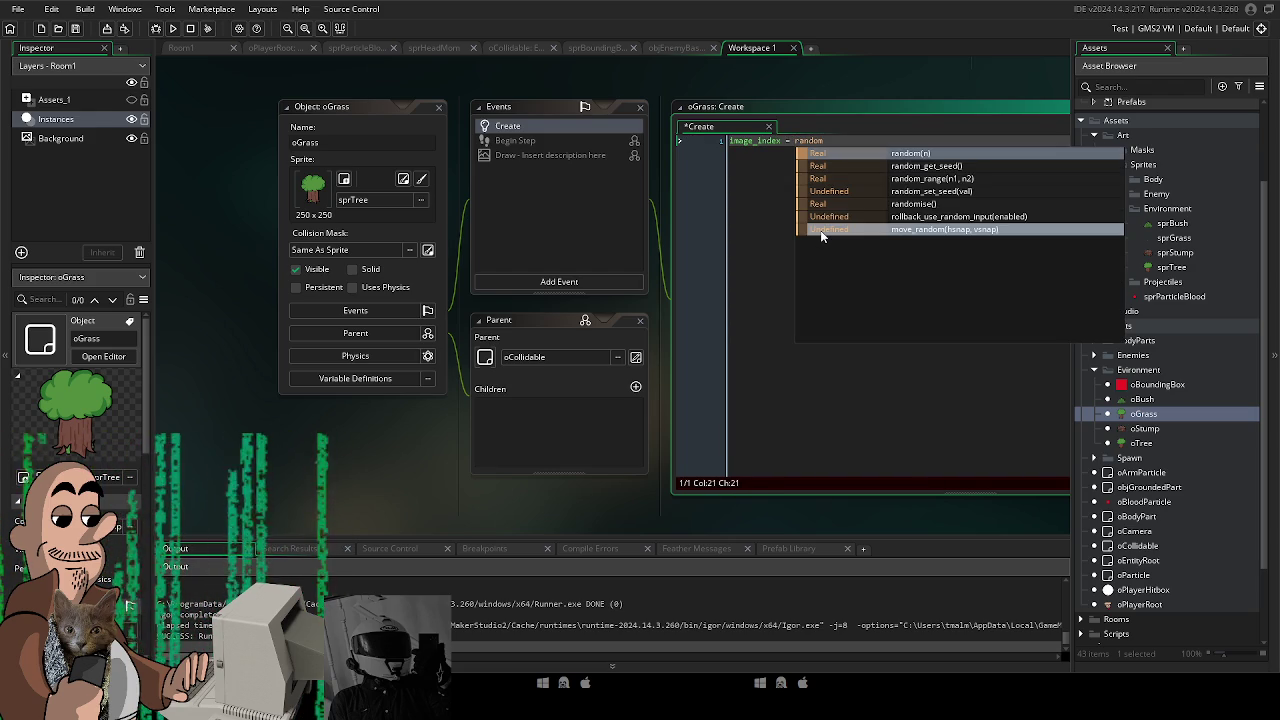
text((2))
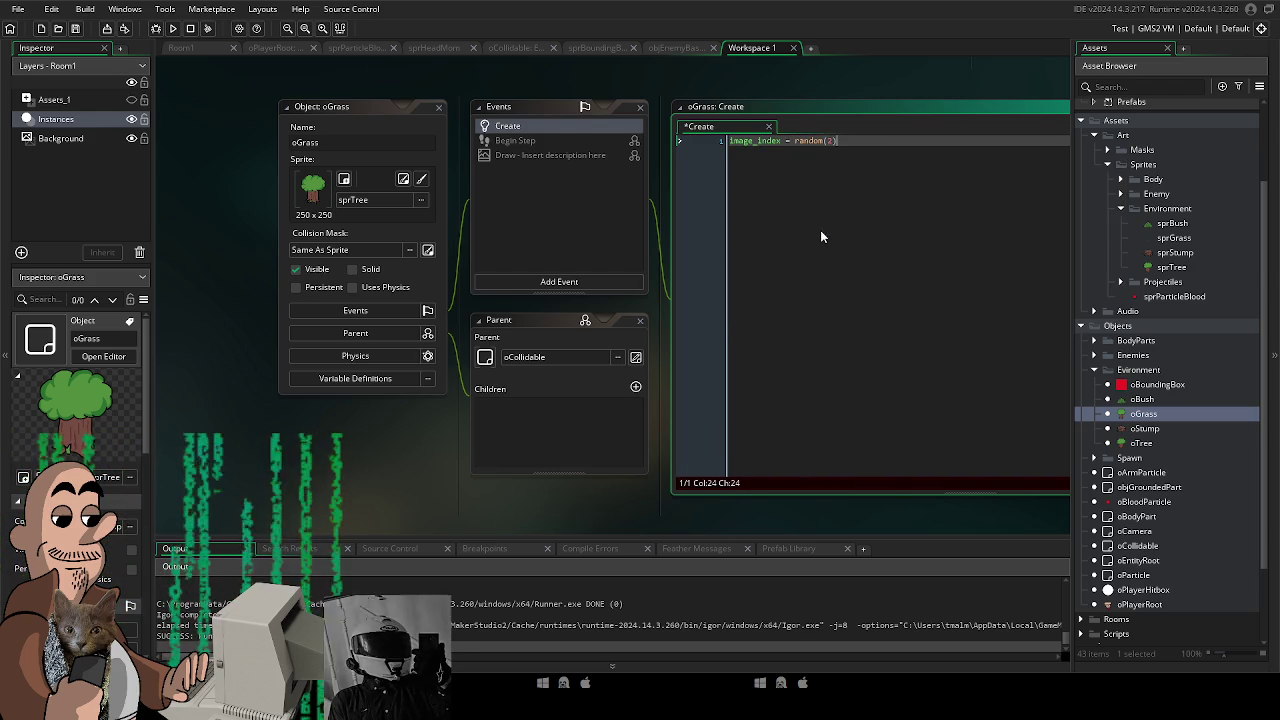
text(;)
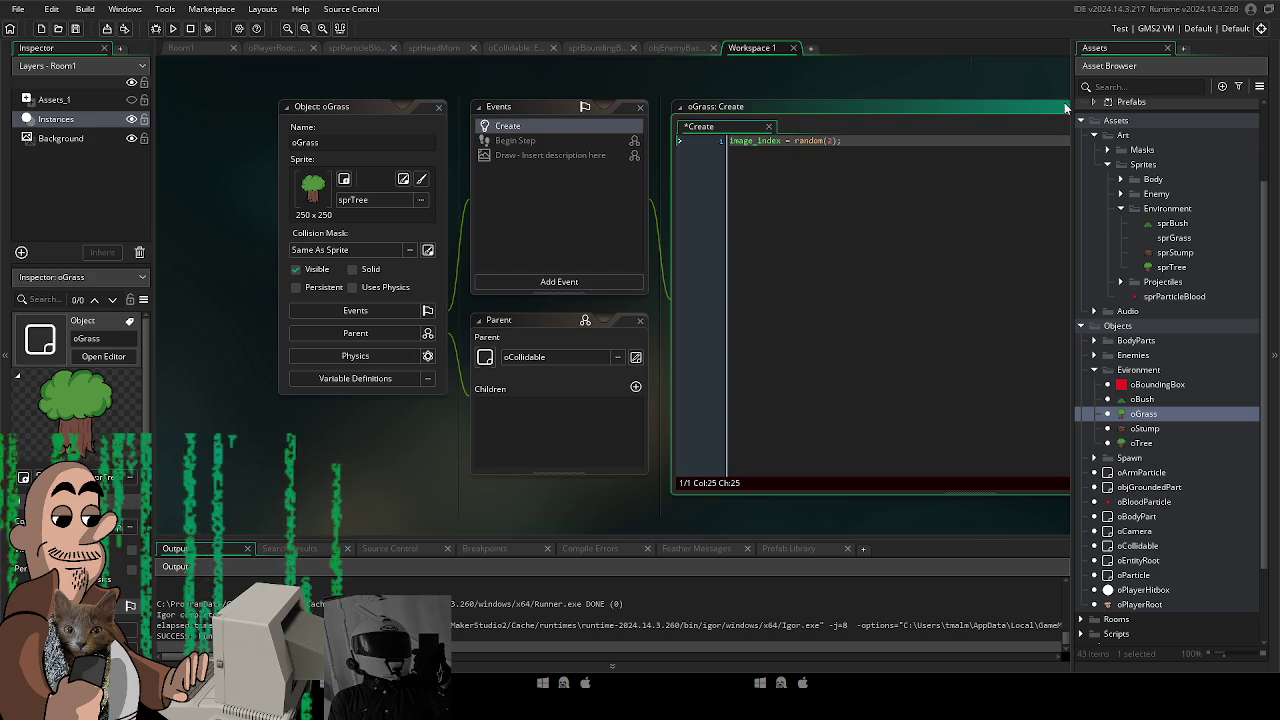
double_click(1174, 238)
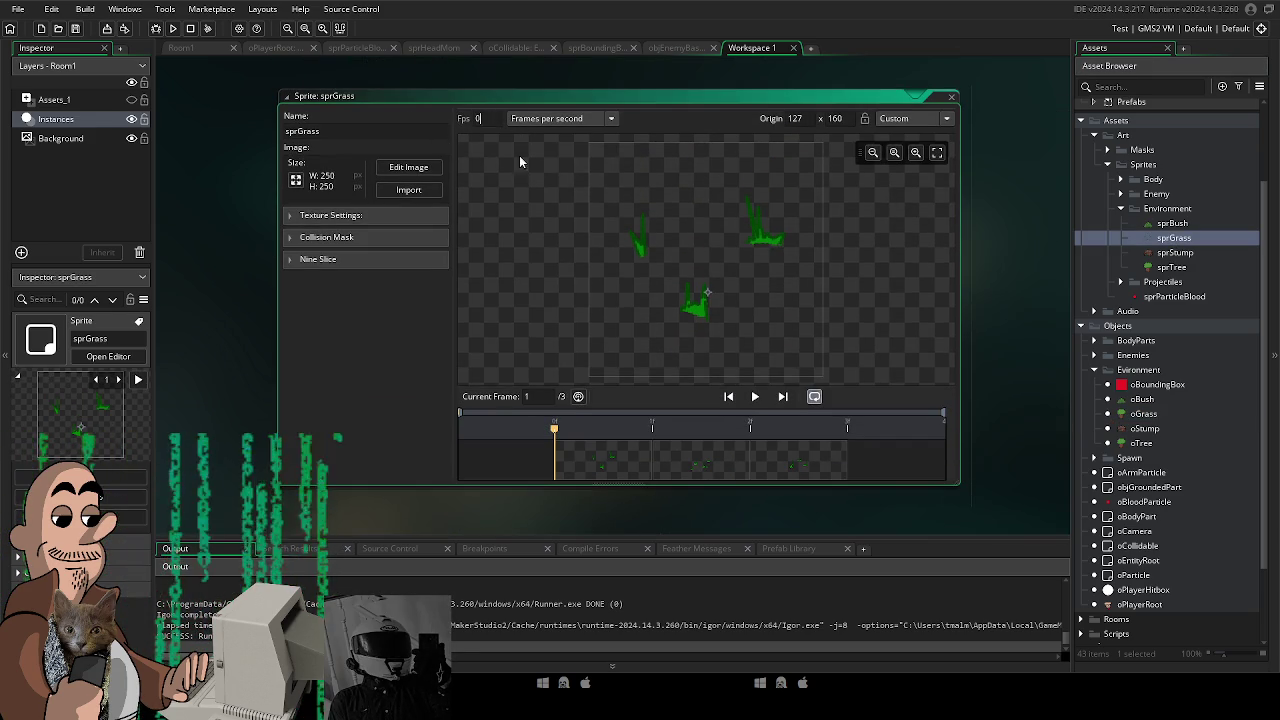
Assign sprGrass from Art > Sprites > Environment as oGrass's sprite, then return to Room1.
double_click(1146, 414)
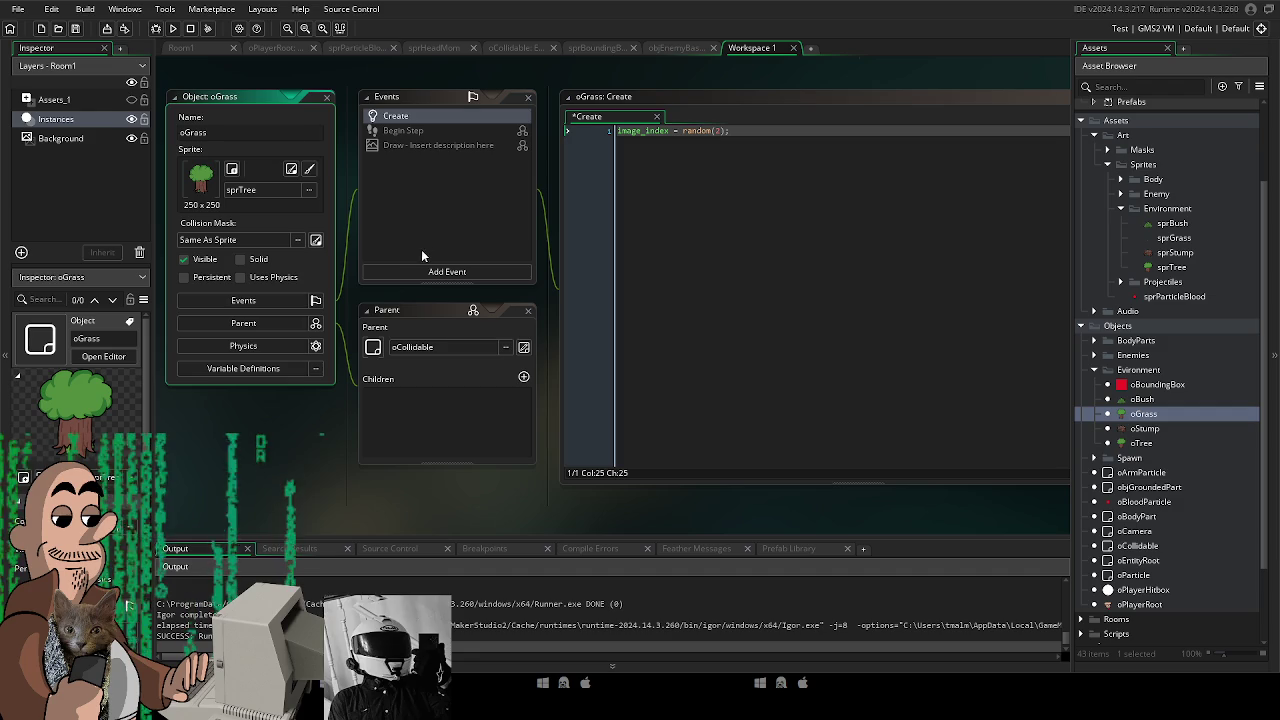
click(240, 190)
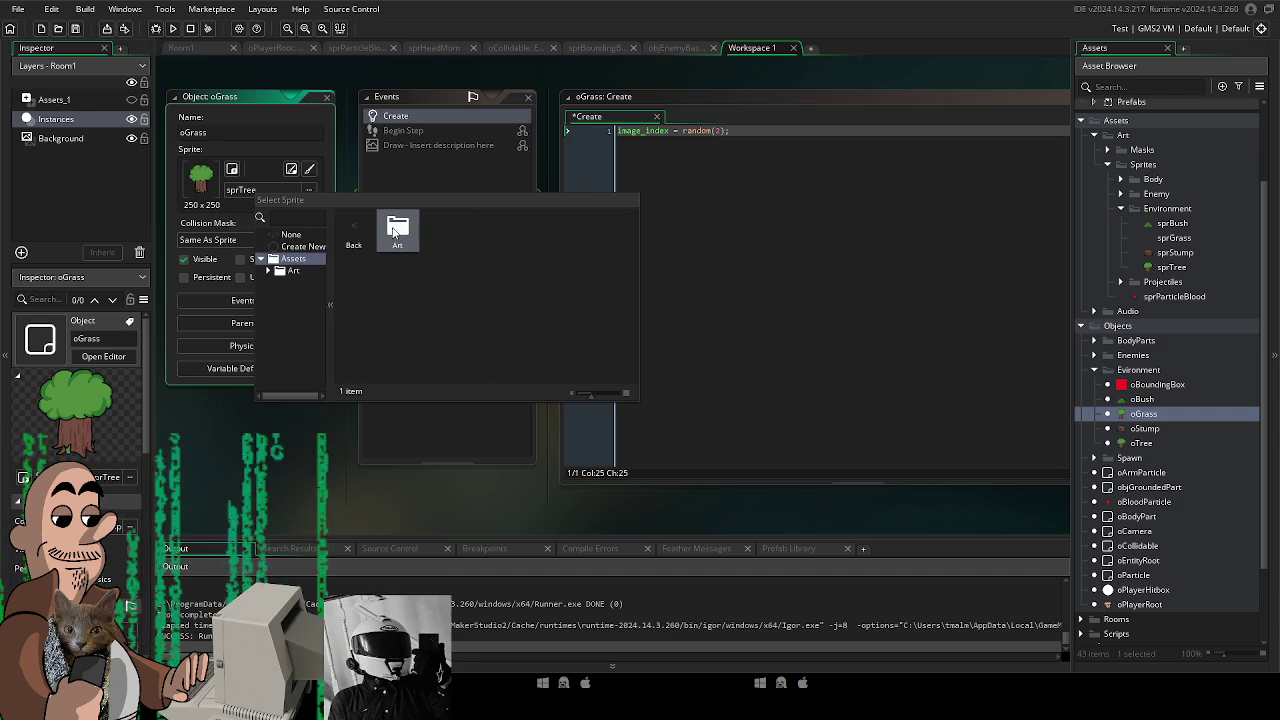
double_click(394, 231)
double_click(441, 230)
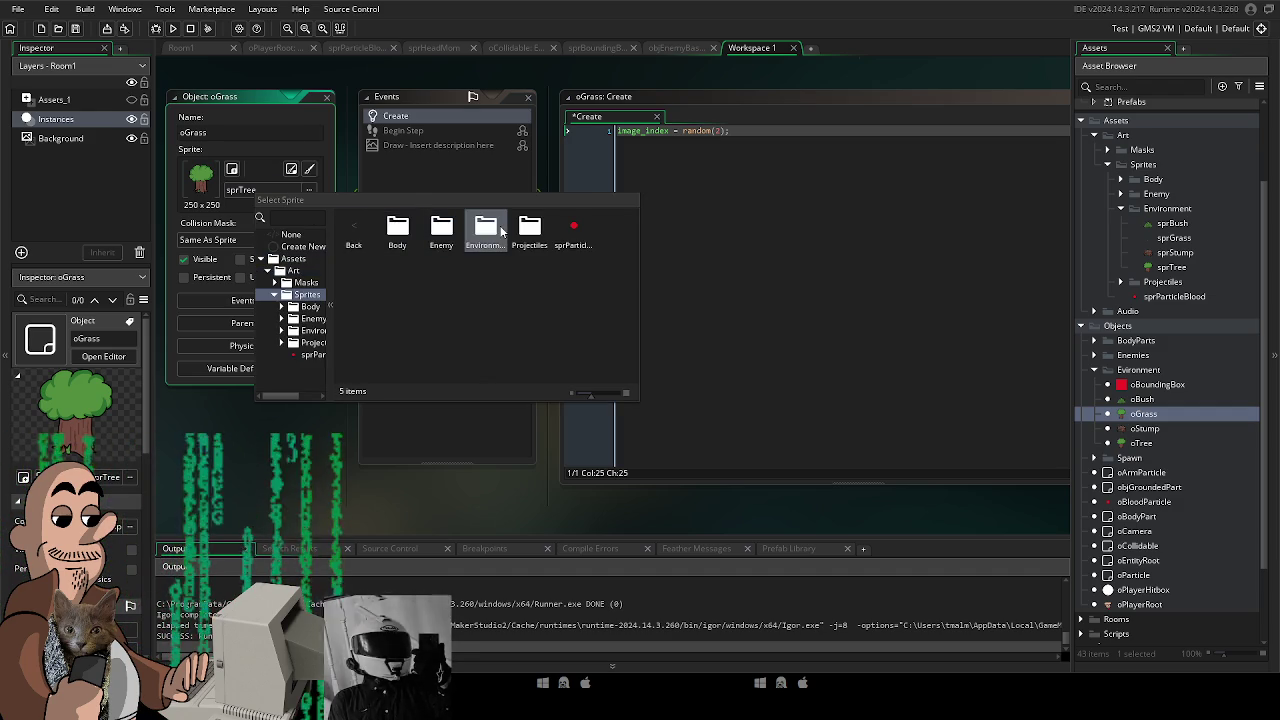
double_click(502, 232)
double_click(441, 230)
click(190, 48)
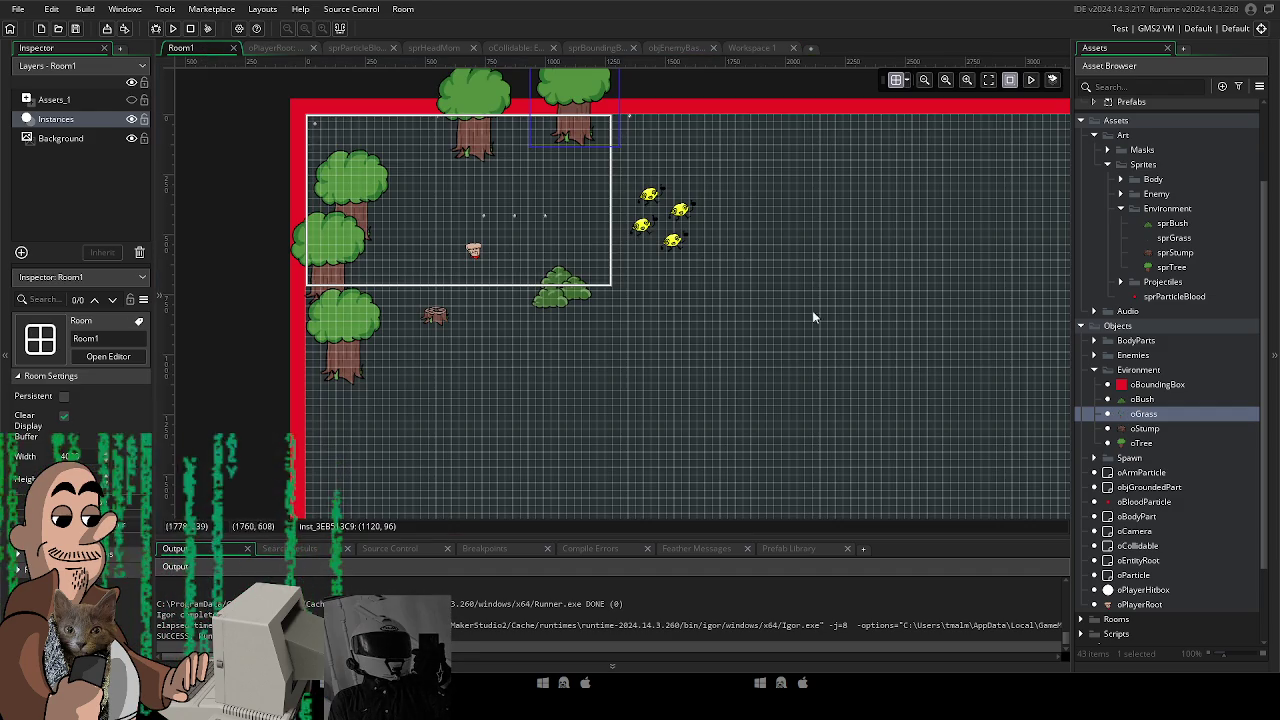
Scatter several oGrass tufts across Room1, including one just below the bush.
drag(1152, 422, 656, 376)
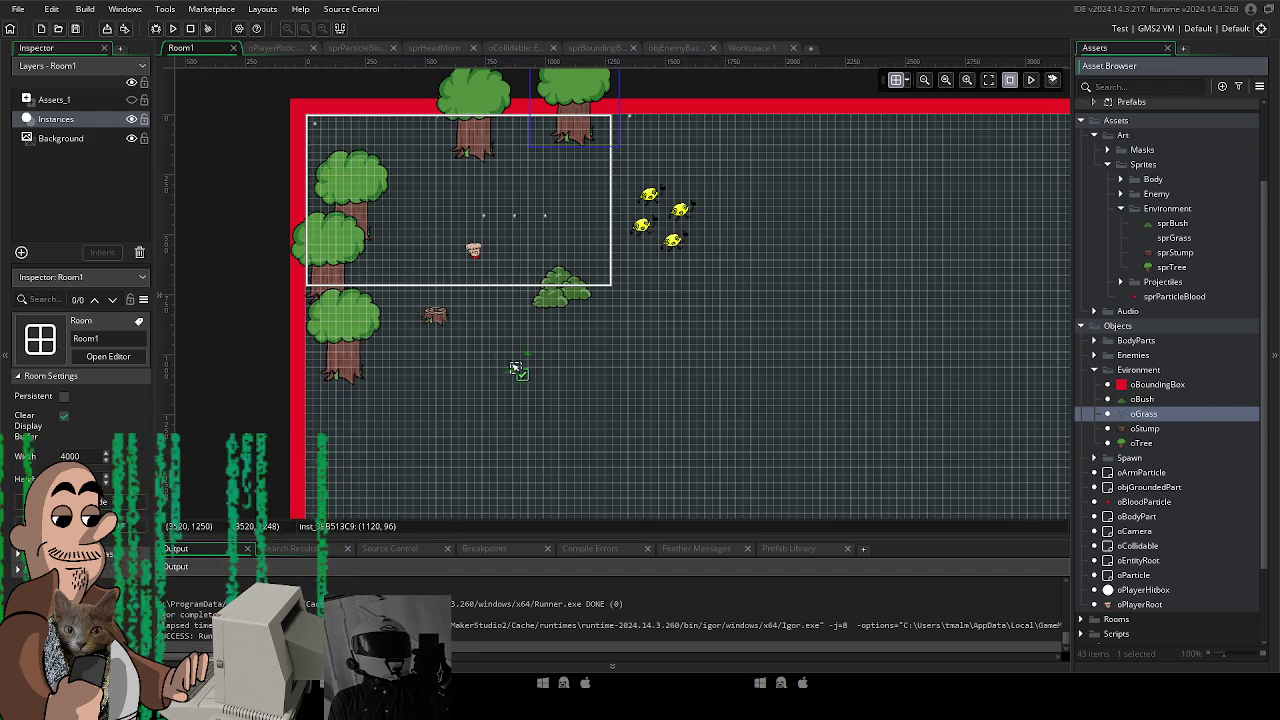
drag(515, 368, 514, 367)
drag(1140, 413, 765, 285)
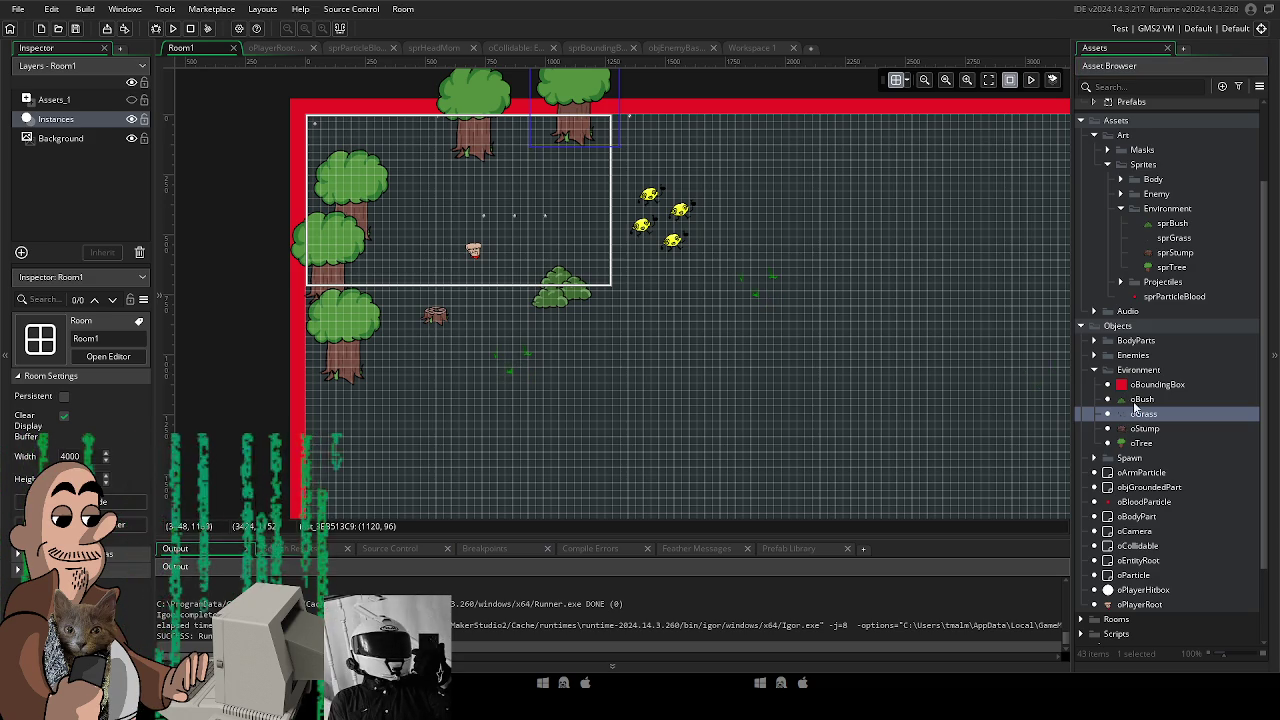
drag(1140, 413, 797, 435)
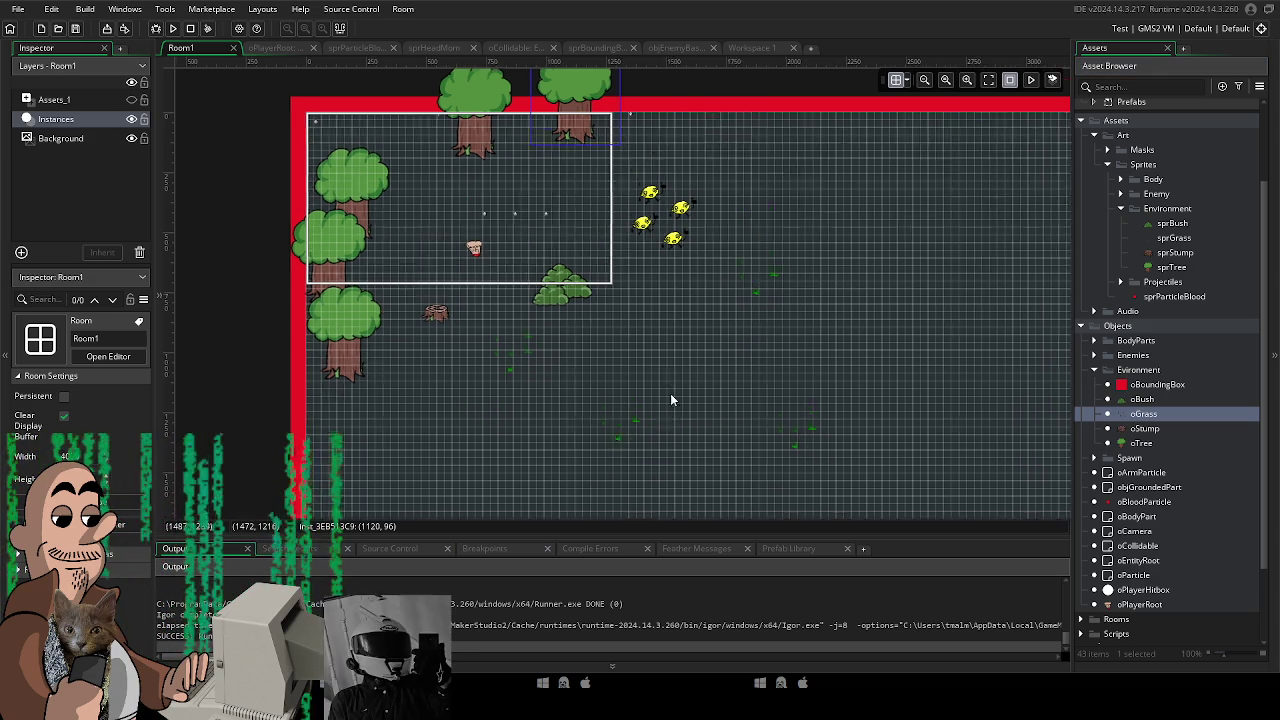
scroll(663, 410, down, 2)
drag(747, 175, 716, 205)
drag(1137, 428, 458, 412)
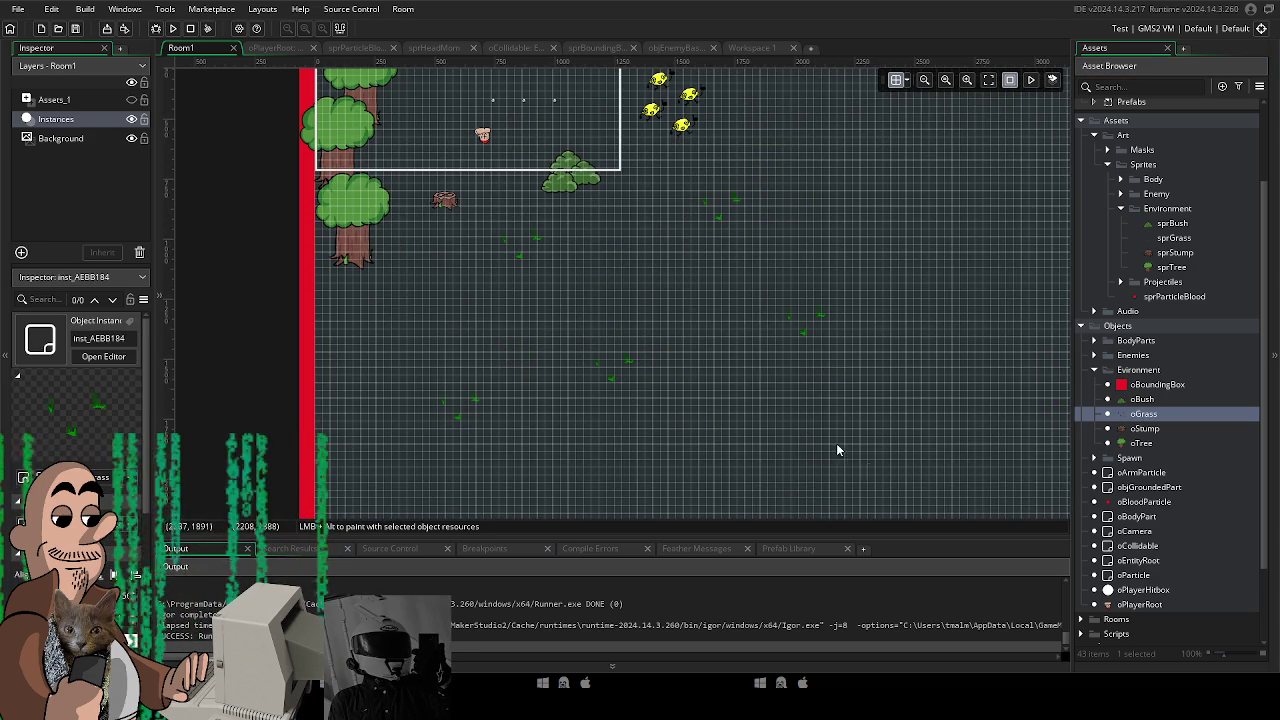
Test-run the game, set oGrass's parent to No Object instead of oCollidable, and rerun.
click(173, 29)
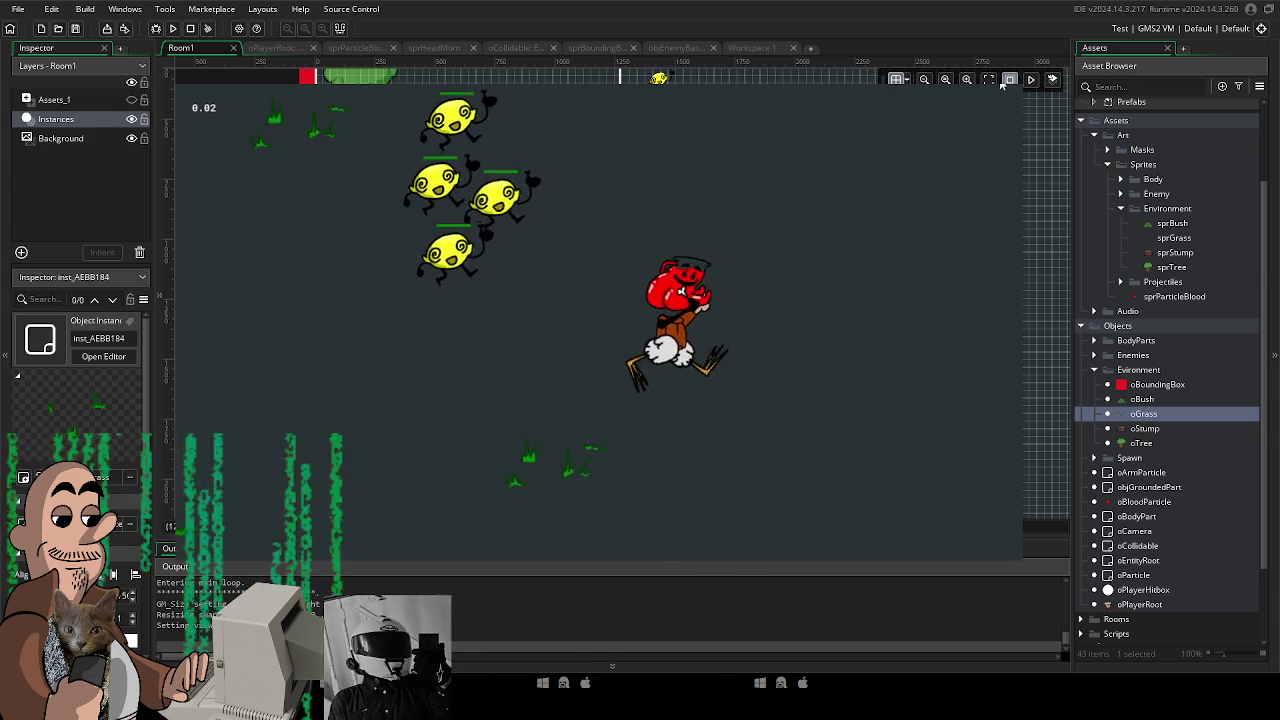
key(Escape)
double_click(1146, 414)
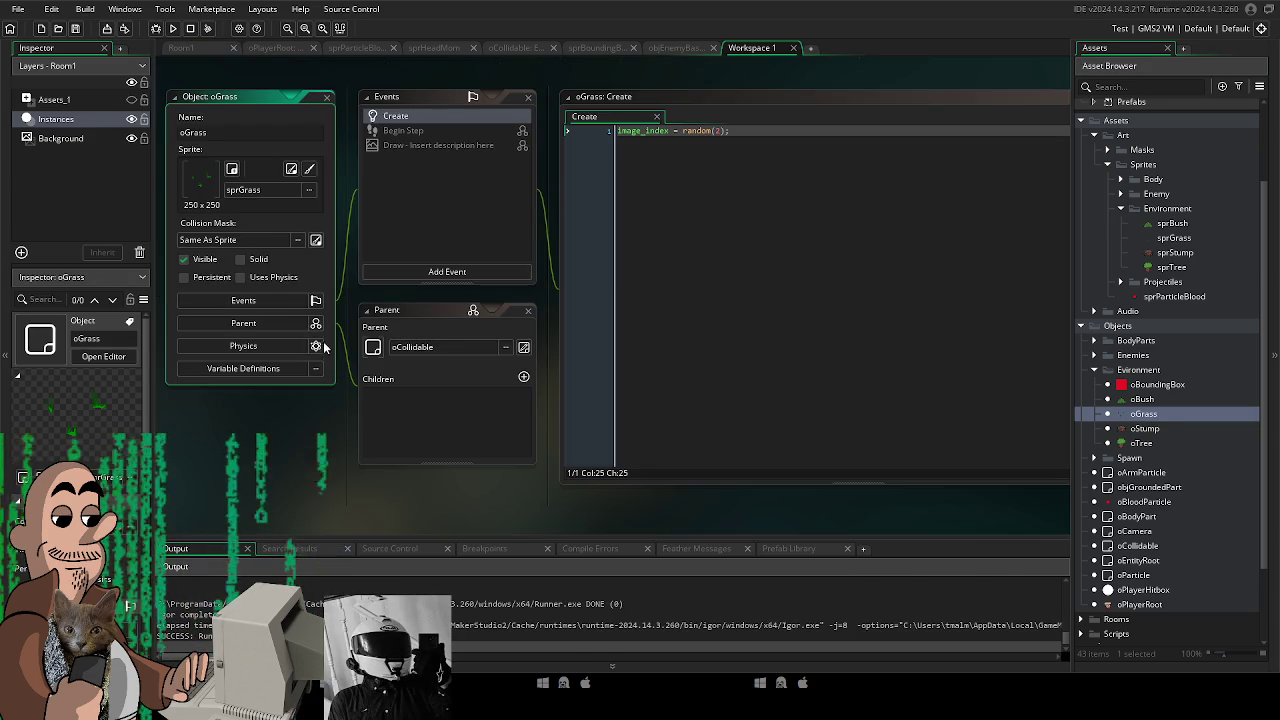
click(427, 350)
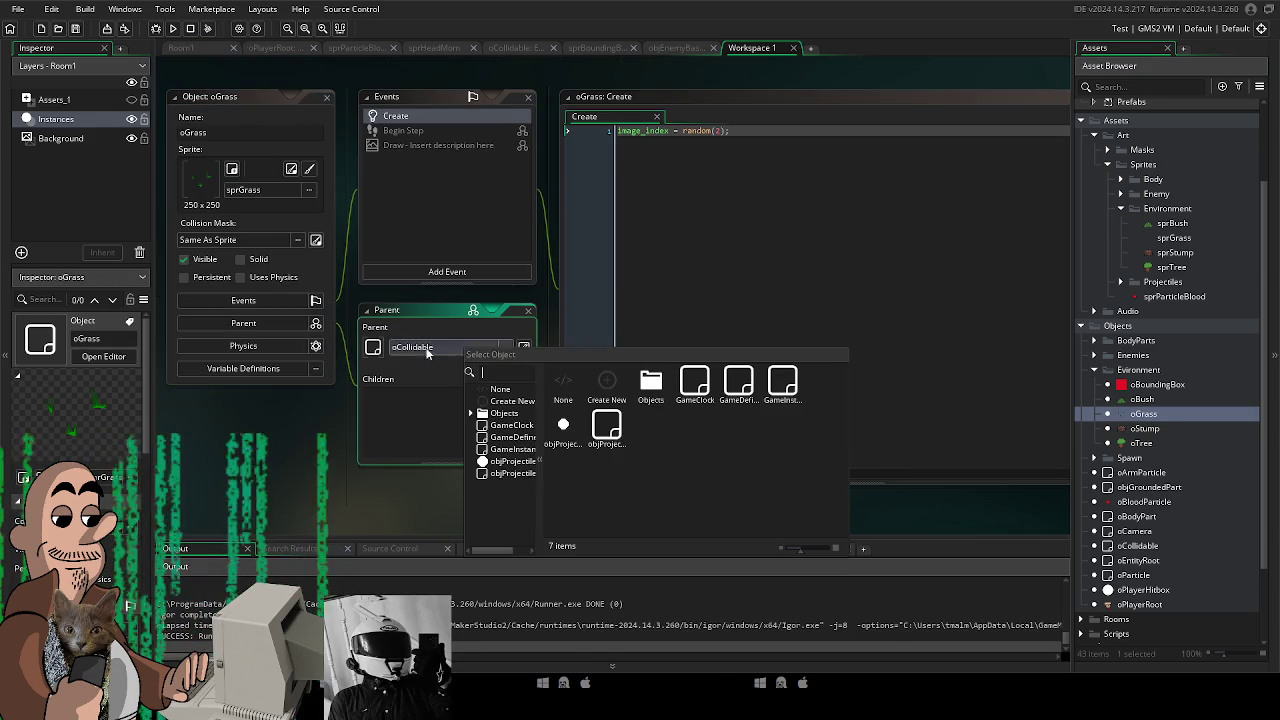
click(556, 382)
click(172, 29)
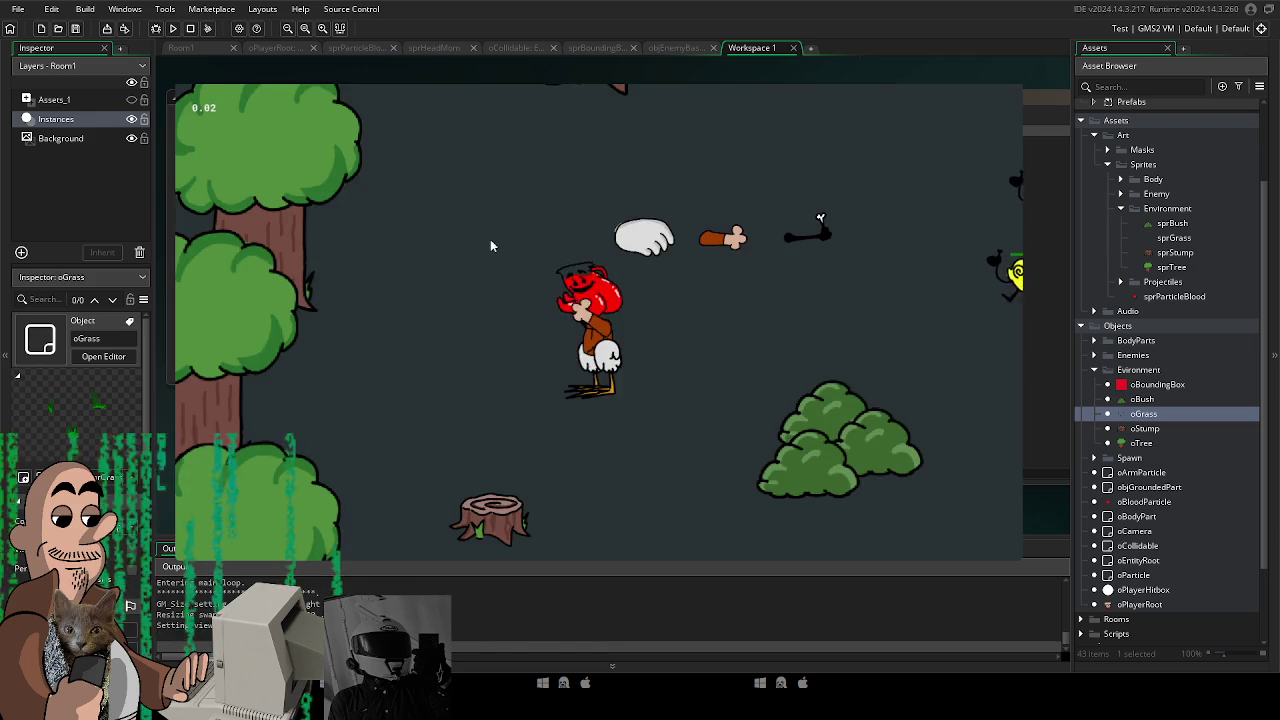
key(a)
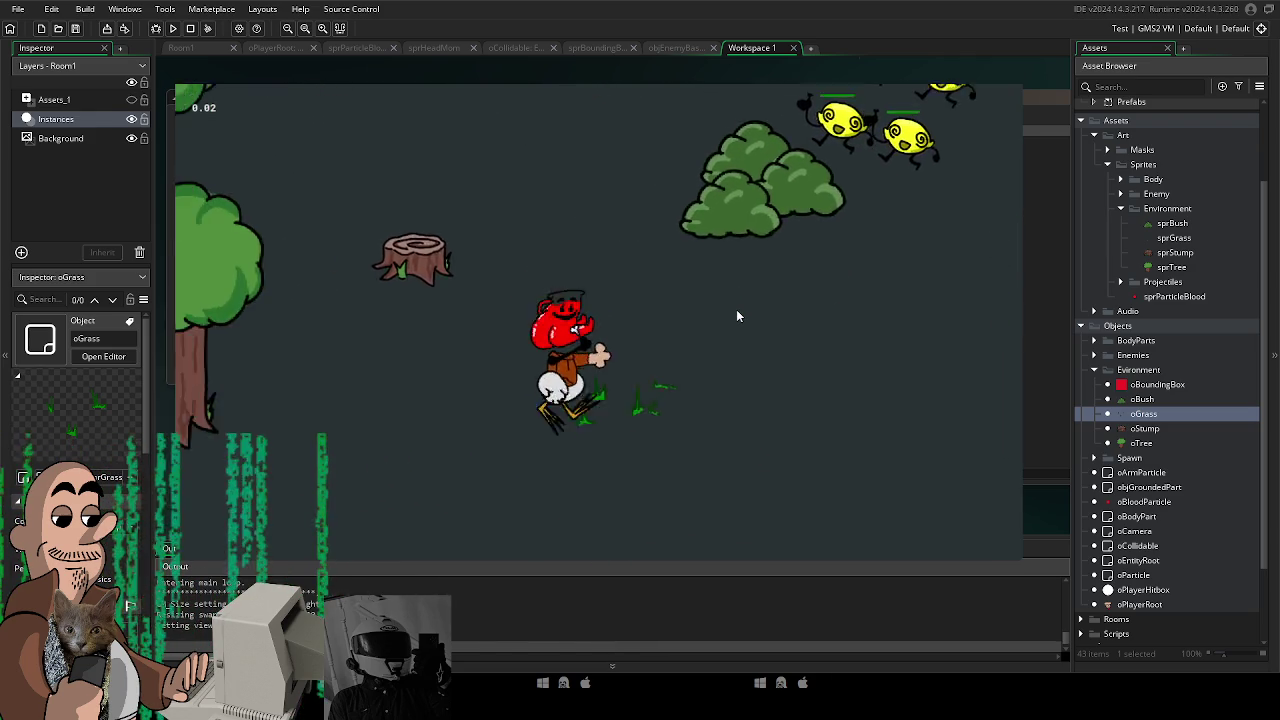
key(s)
key(s)
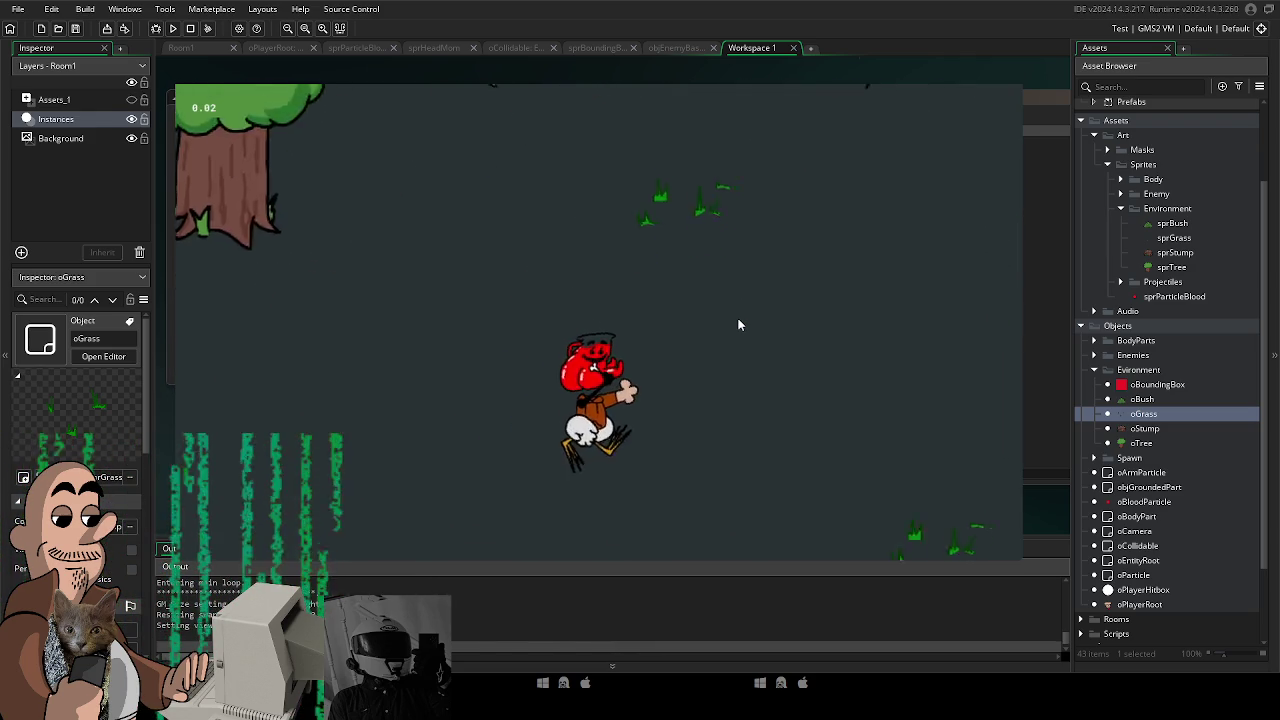
key(d)
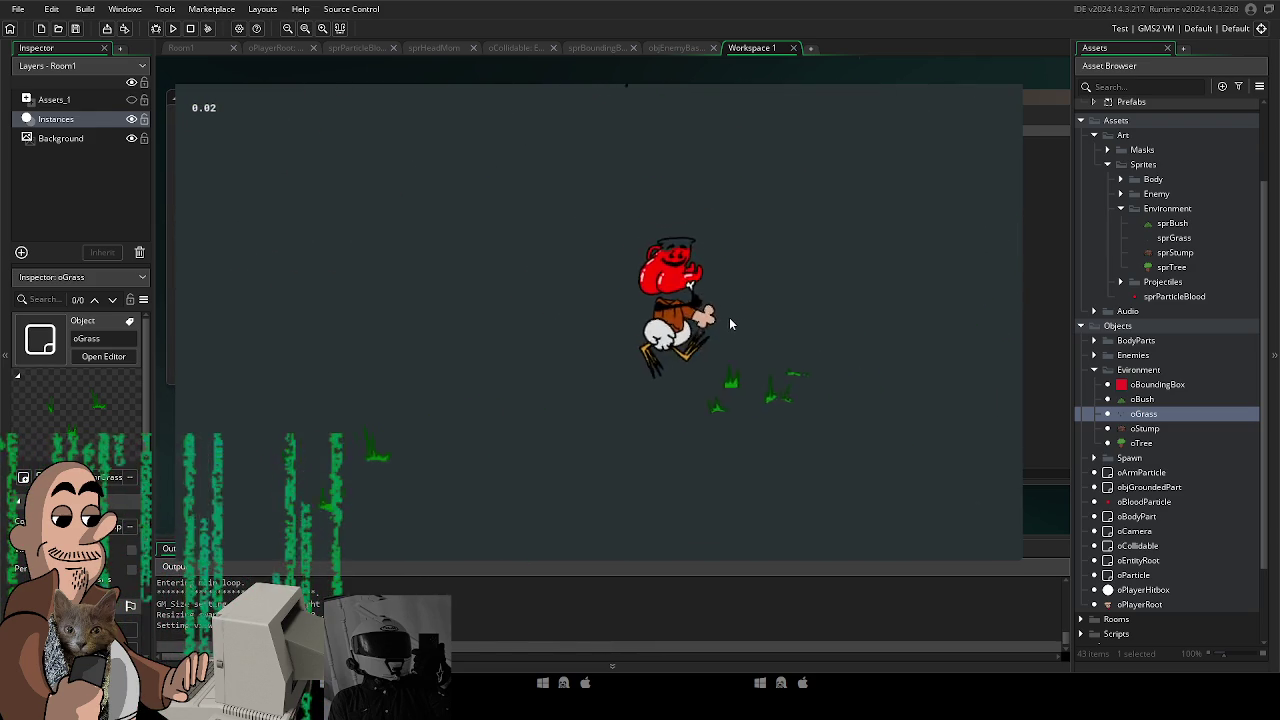
key(w)
key(d)
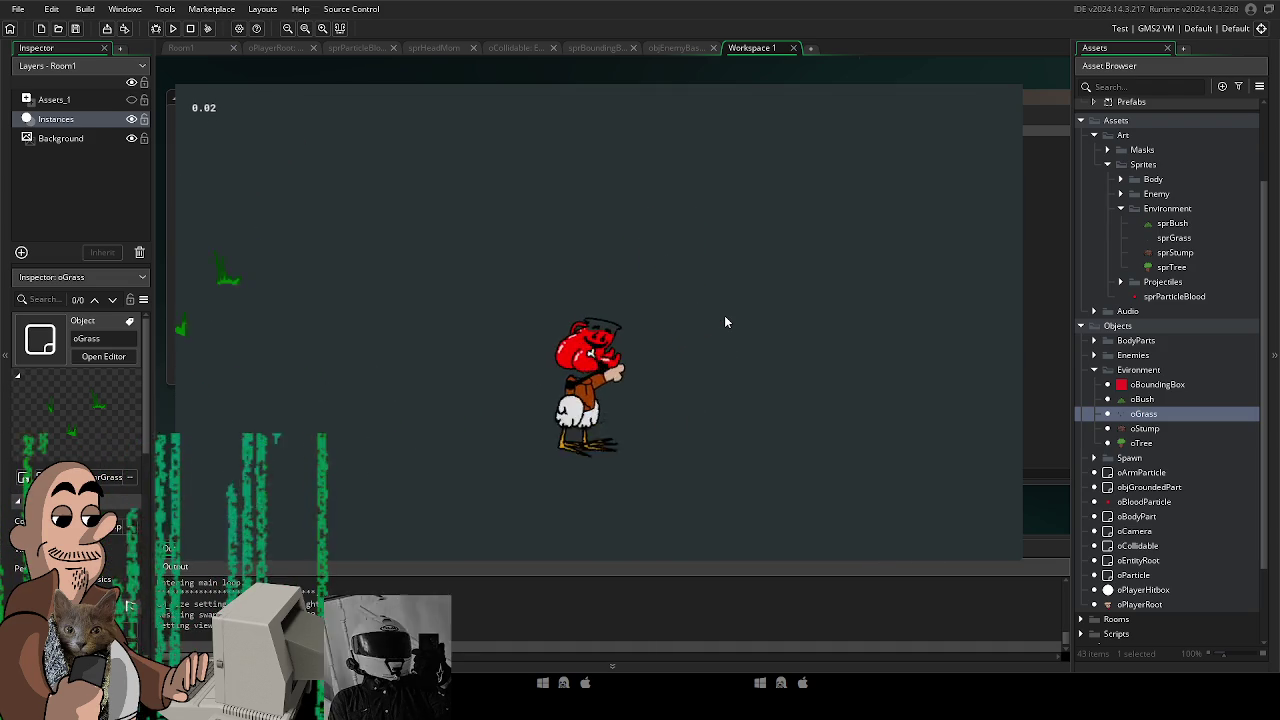
key(w)
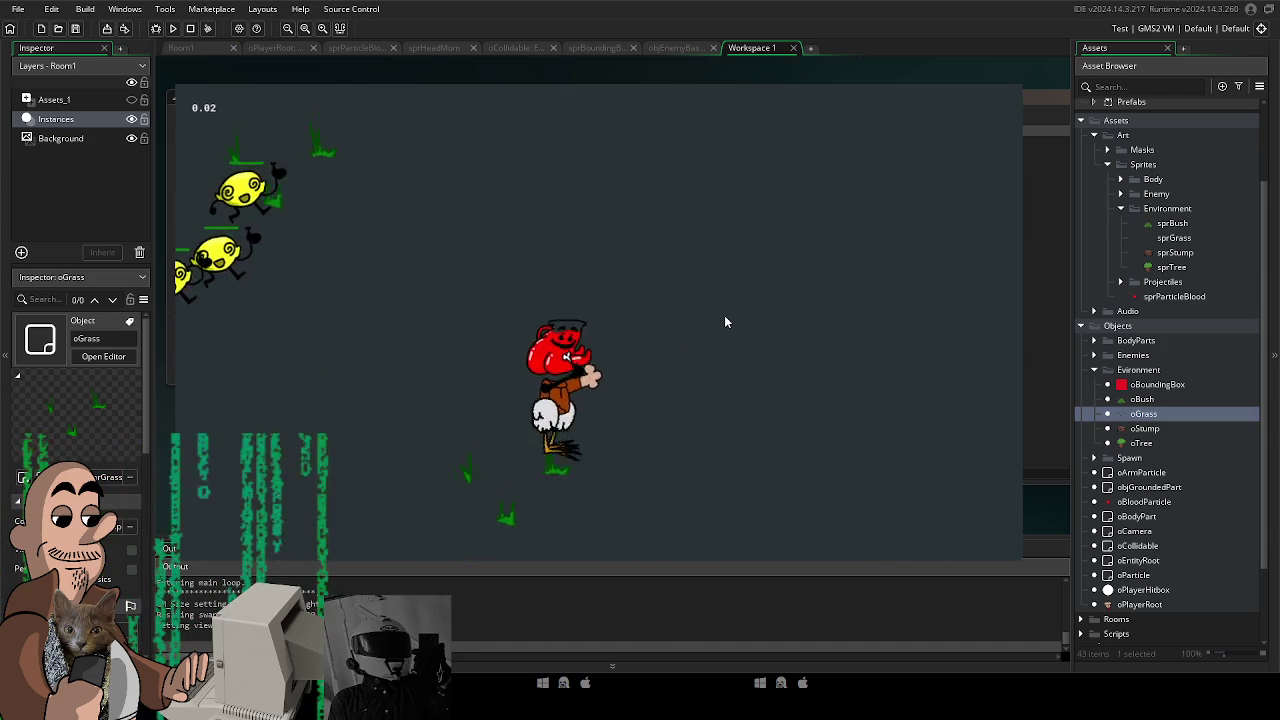
key(a)
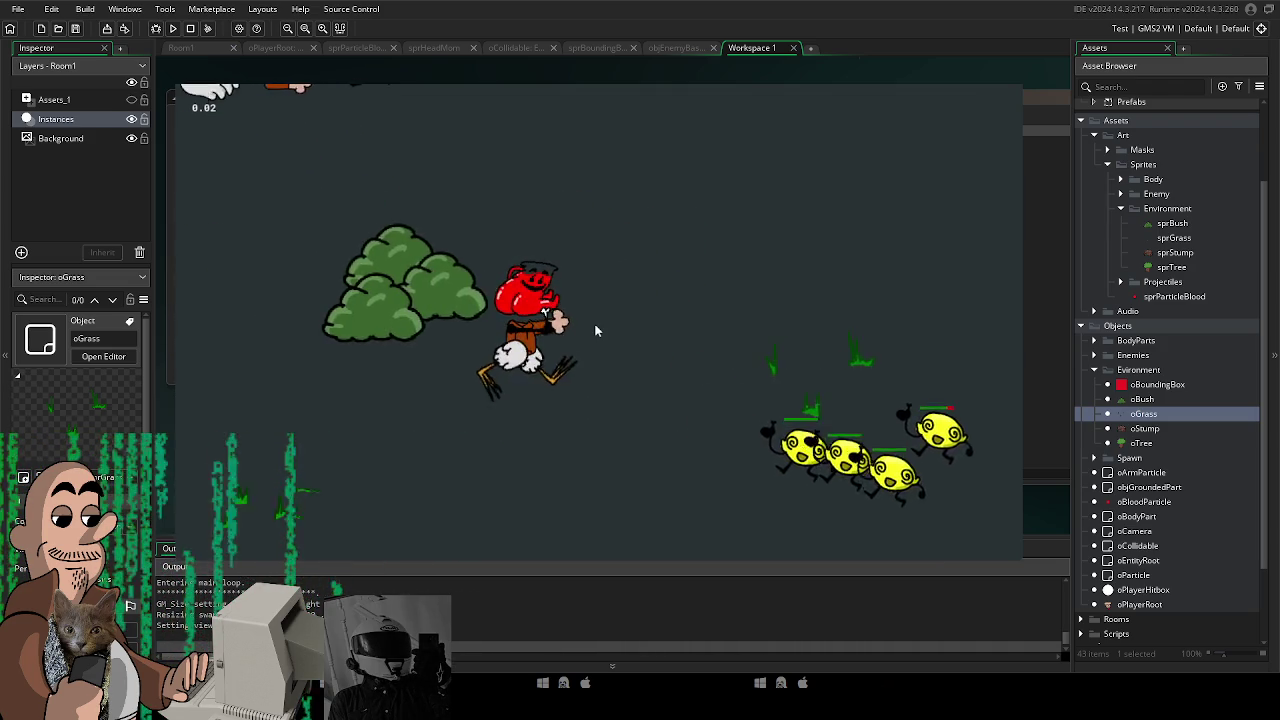
key(s)
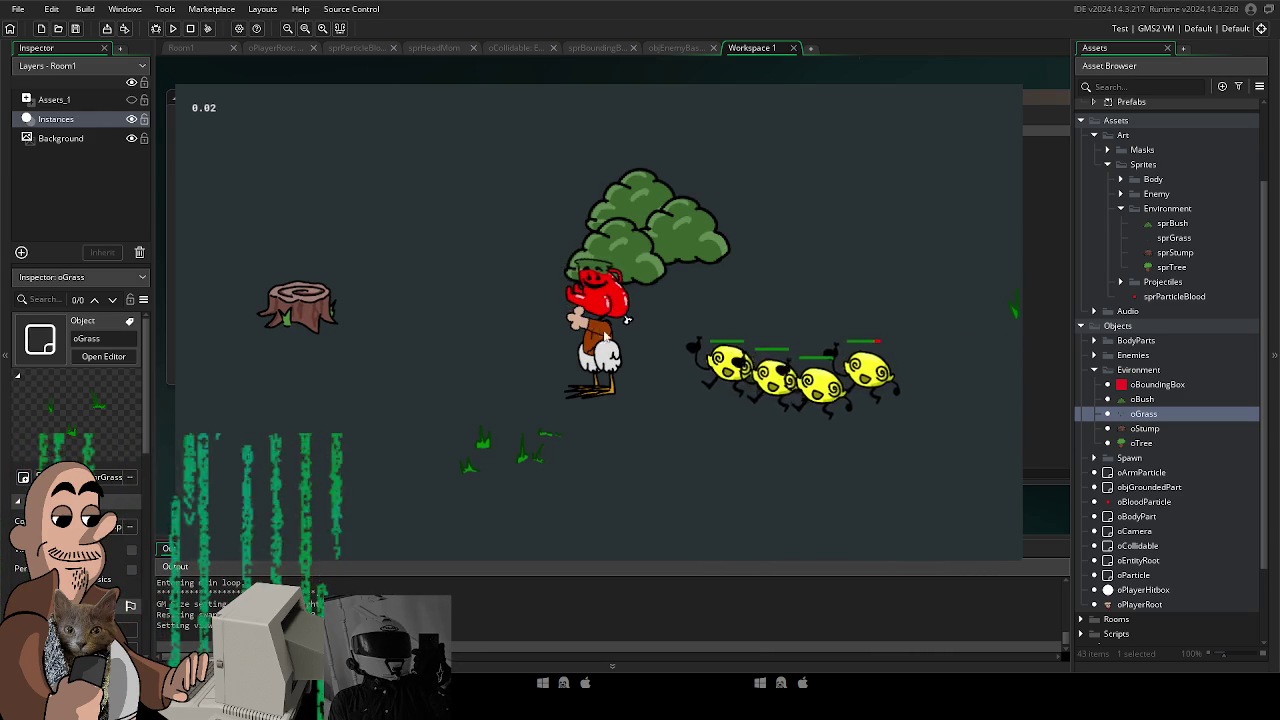
click(723, 363)
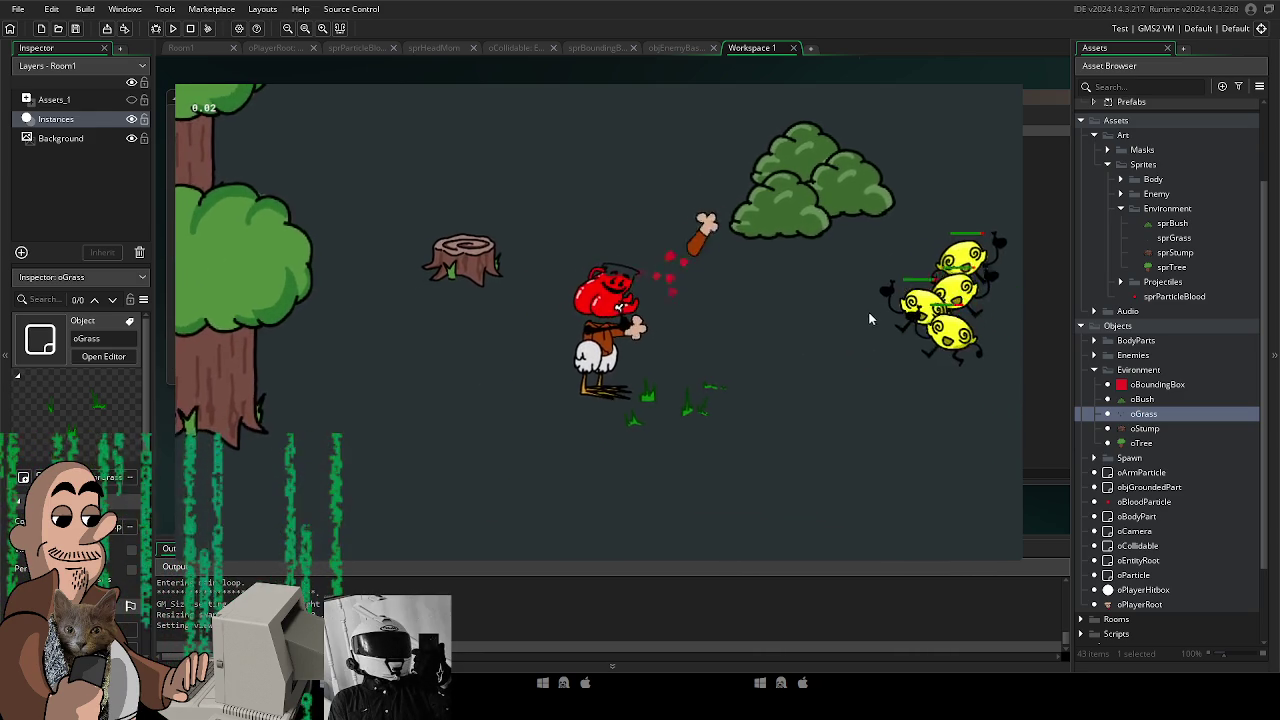
key(w)
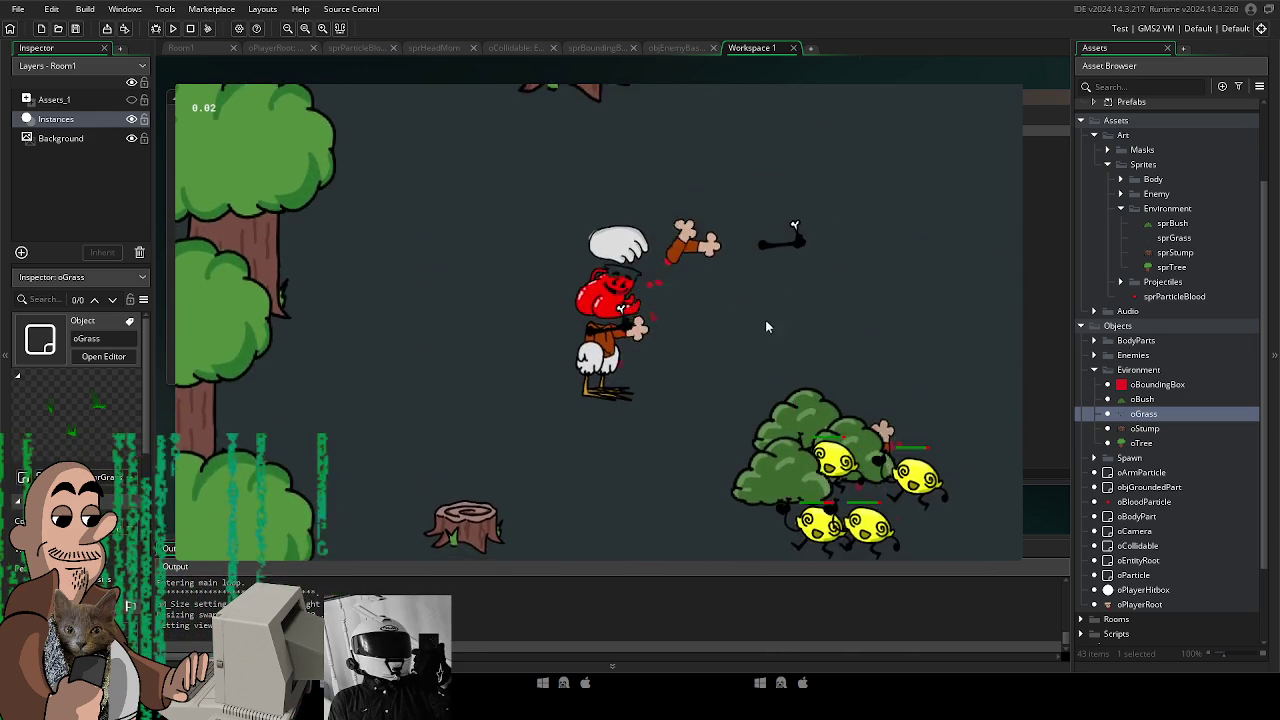
key(a)
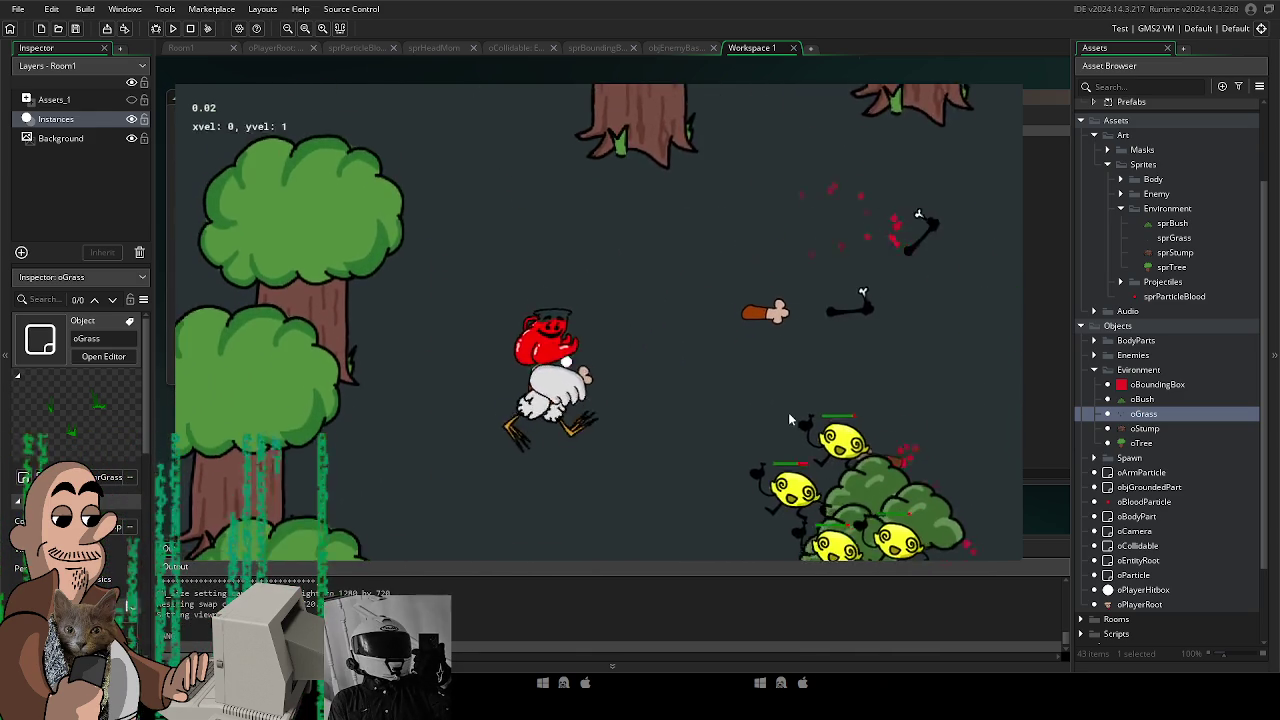
key(s)
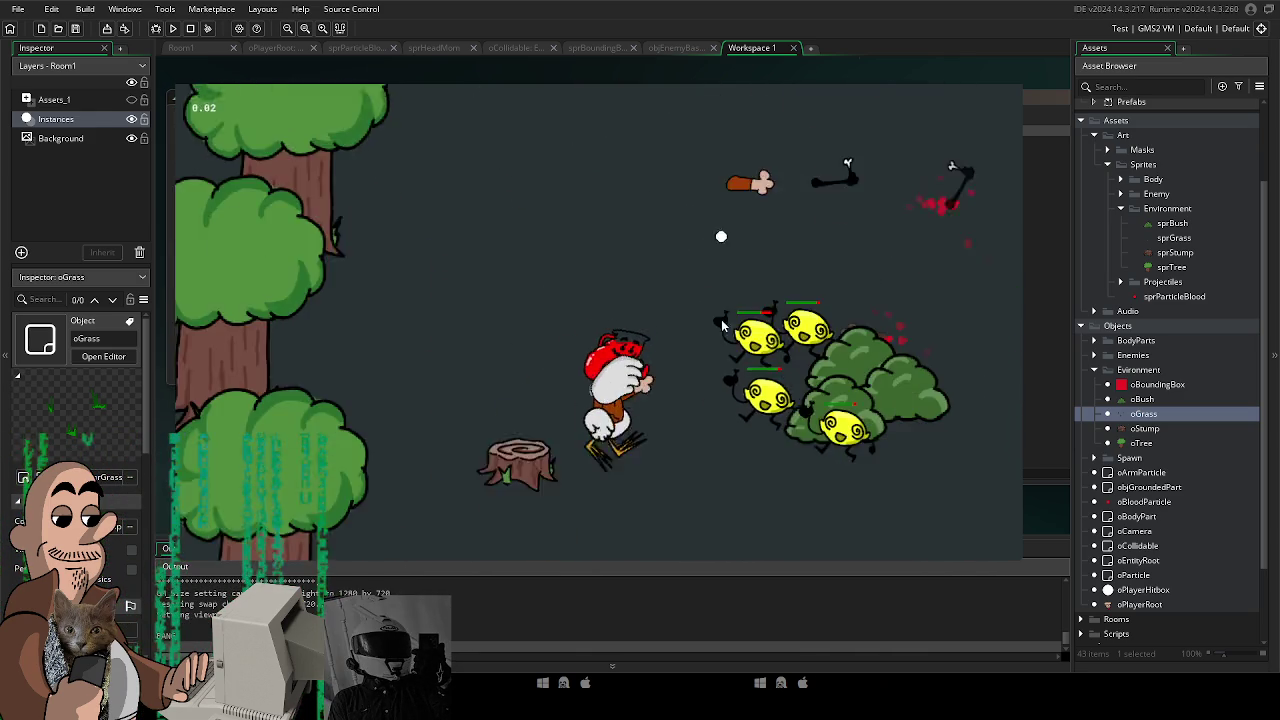
key(d)
click(409, 412)
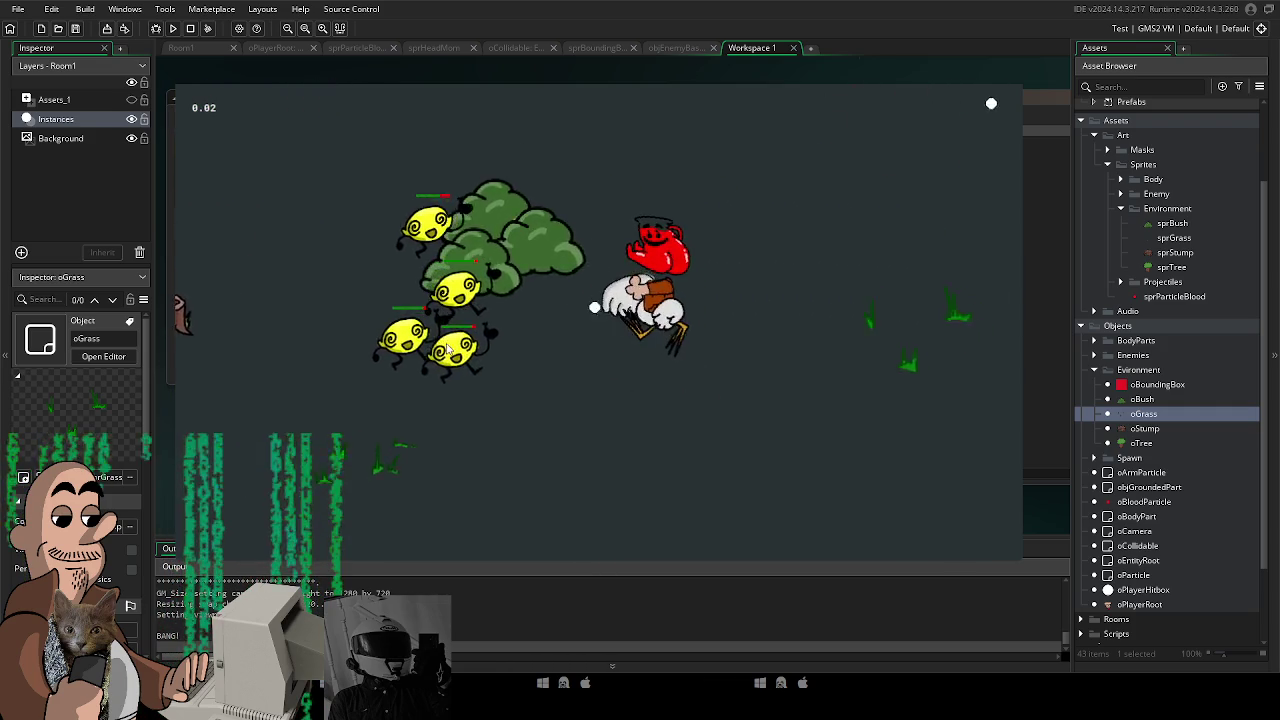
key(s)
key(a)
key(a)
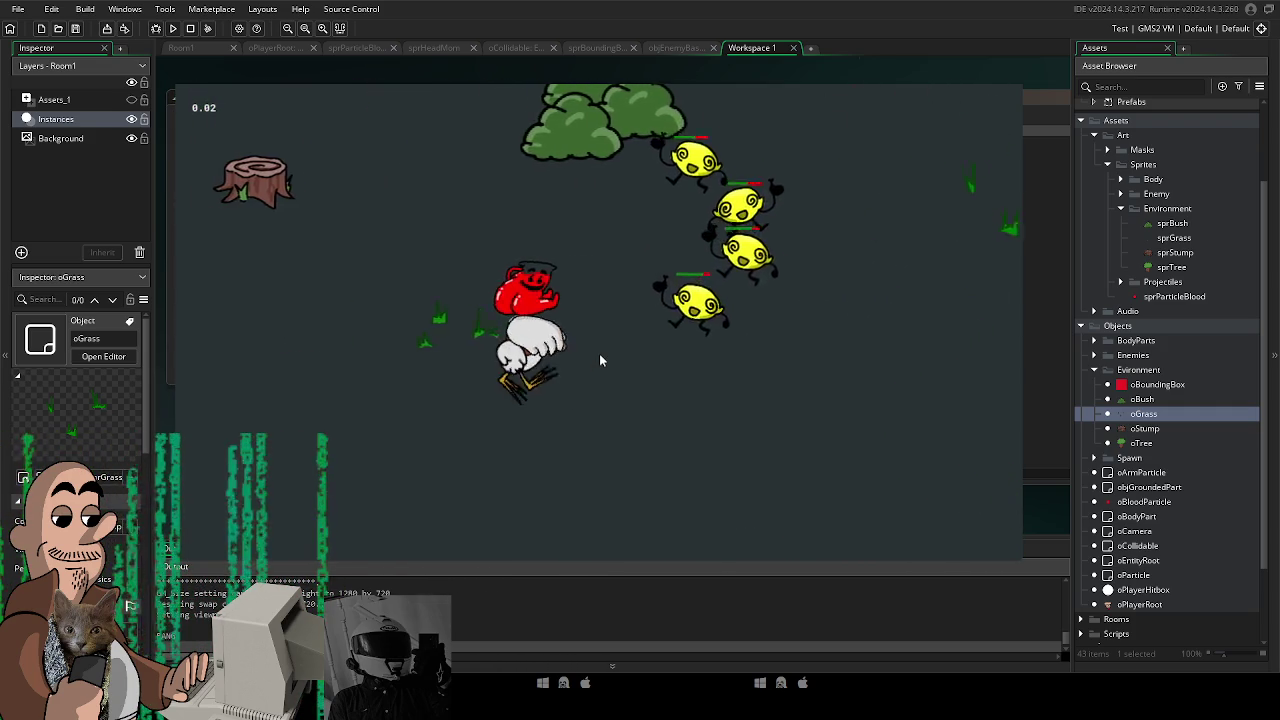
key(w)
click(846, 420)
key(s)
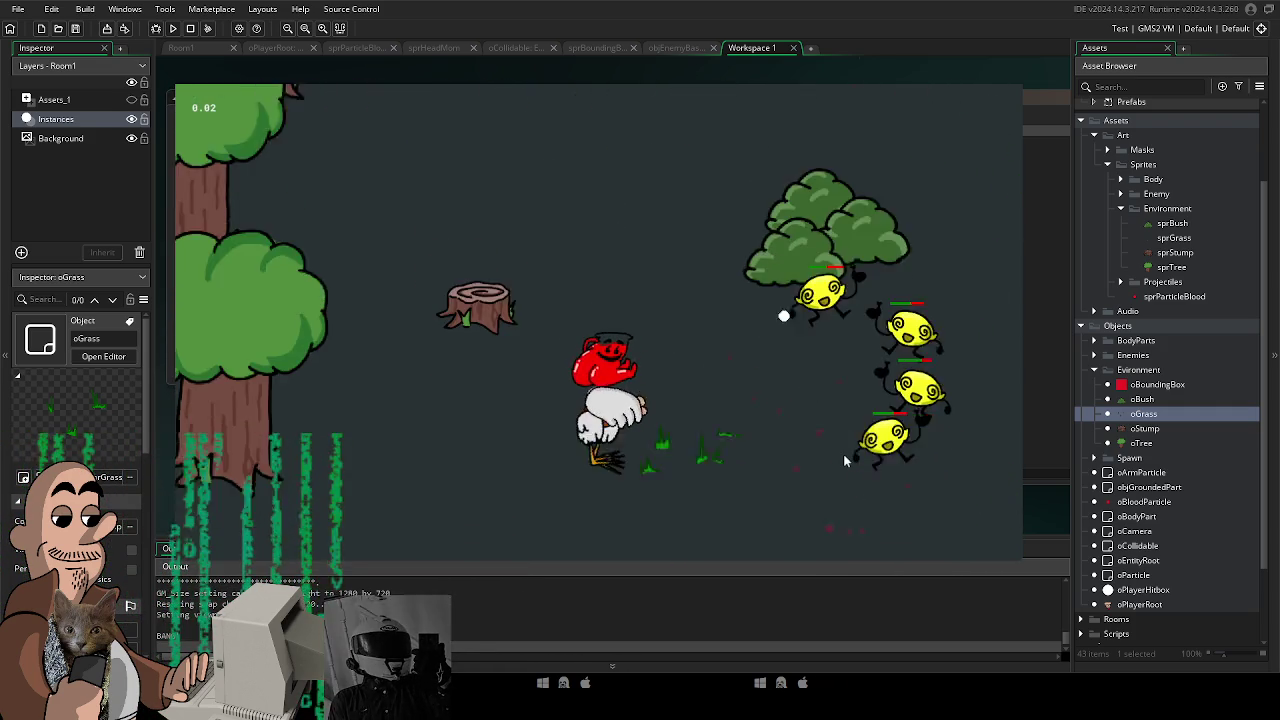
key(a)
key(w)
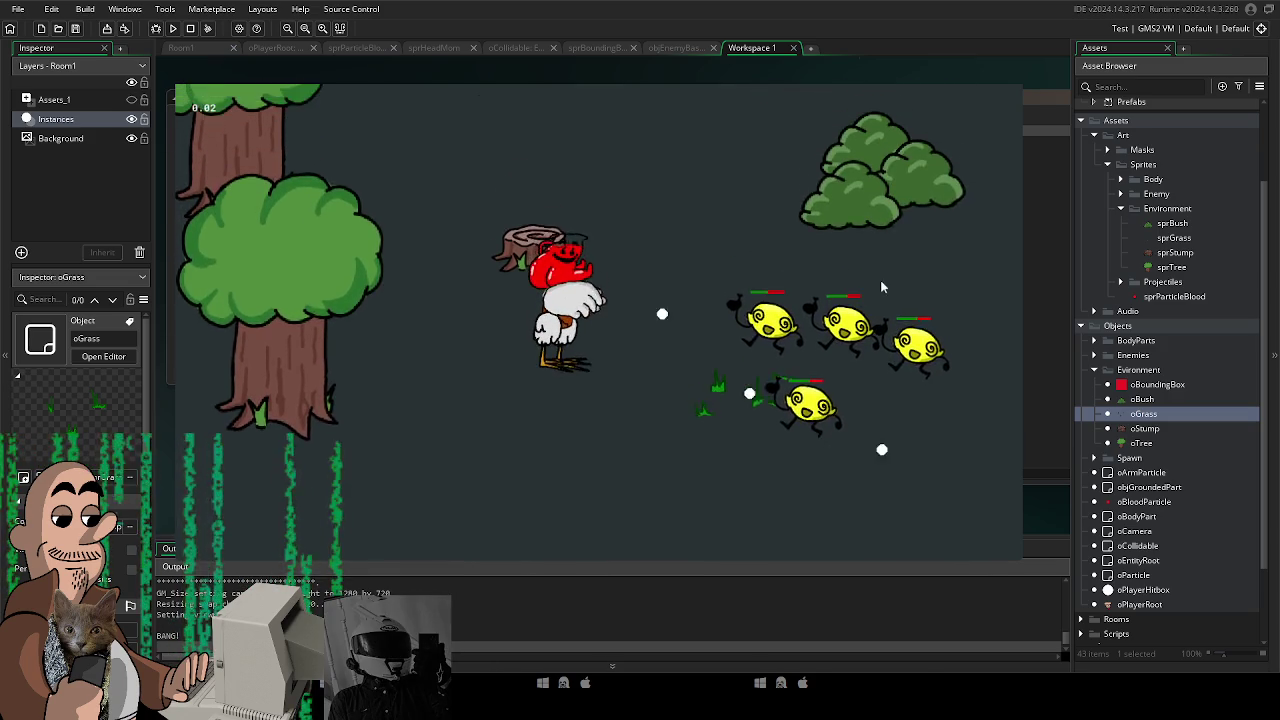
key(s)
key(Escape)
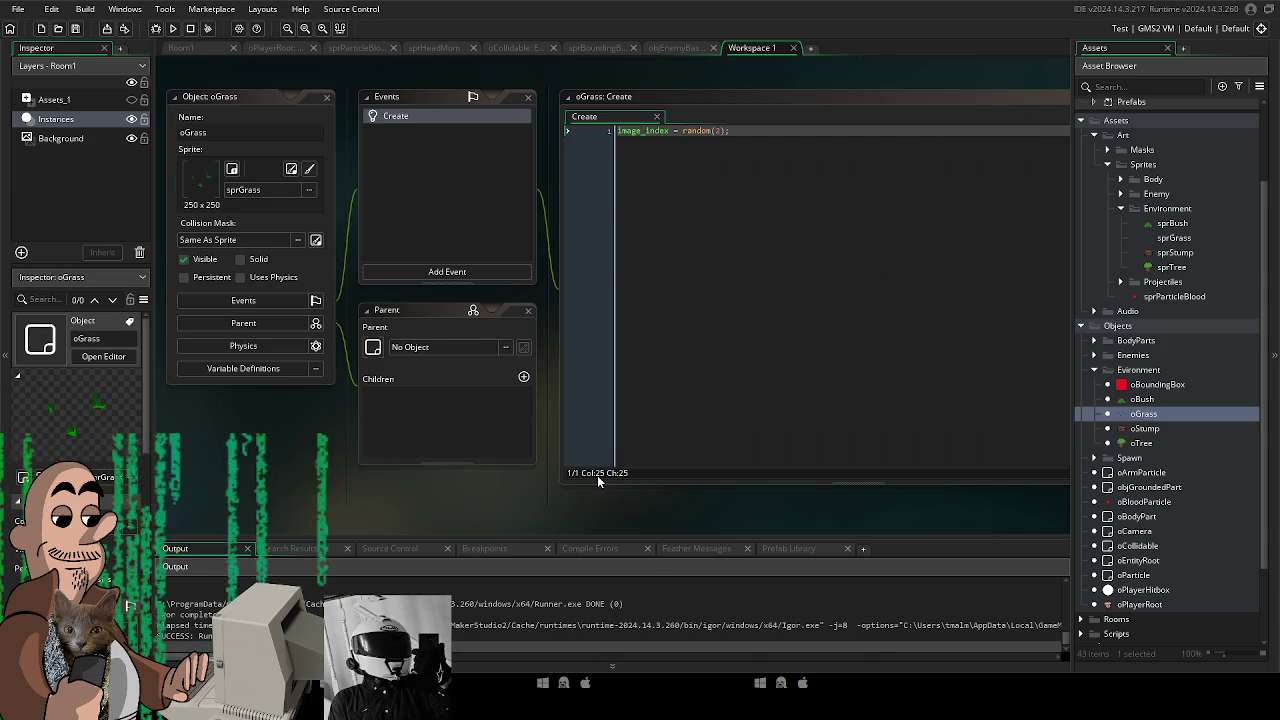
Go back to the Room1 layout showing the trees, bush, stump, enemies and grass.
drag(563, 495, 563, 502)
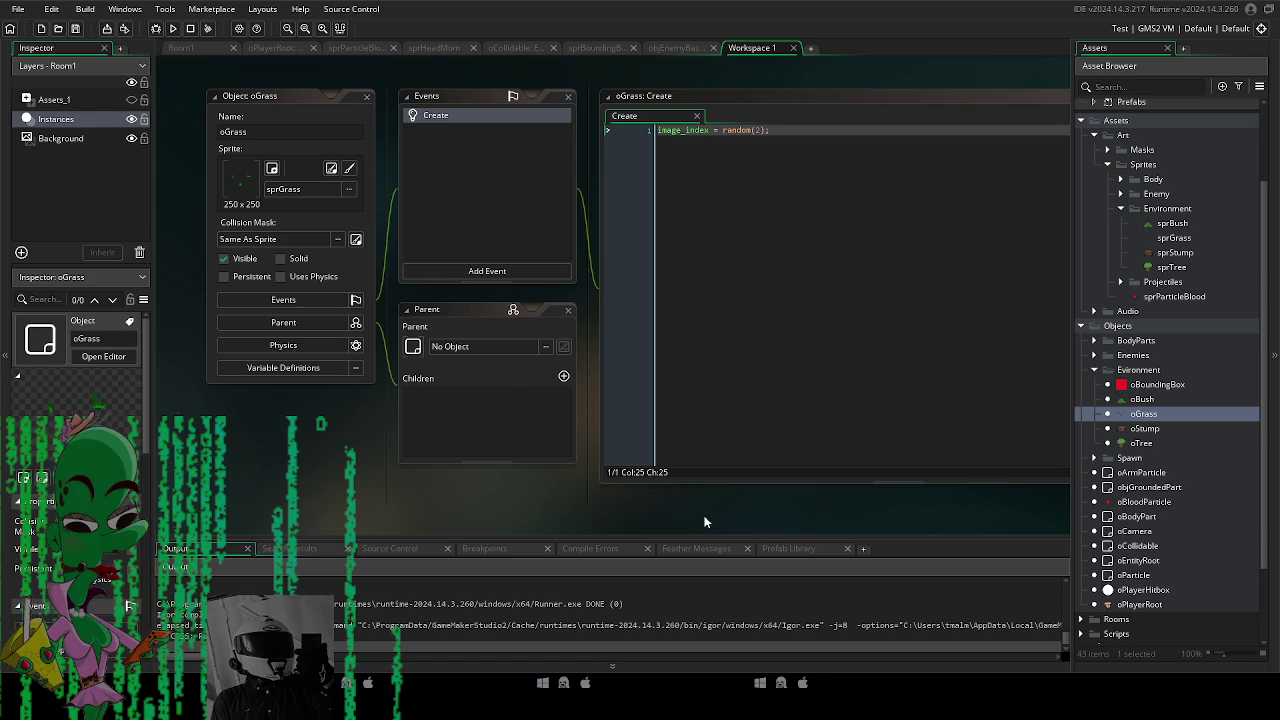
click(272, 47)
click(182, 47)
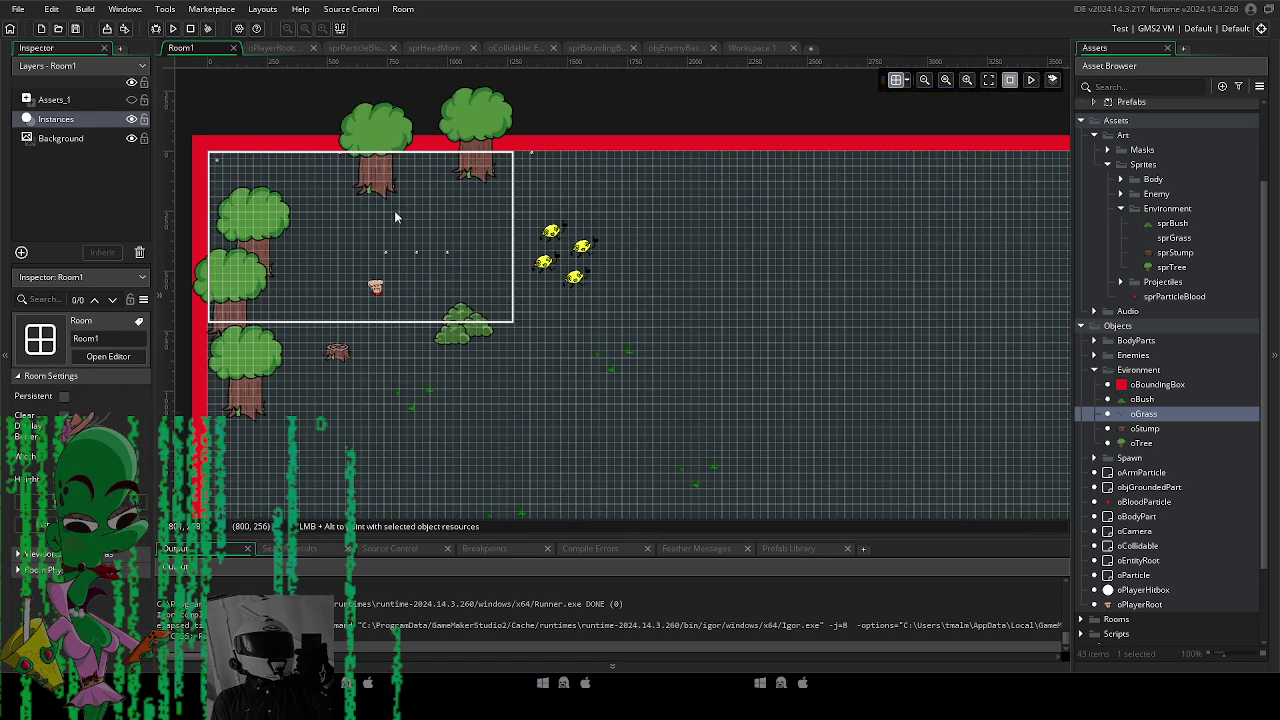
Move the stump and the yellow creature down and to the left in Room1.
click(458, 320)
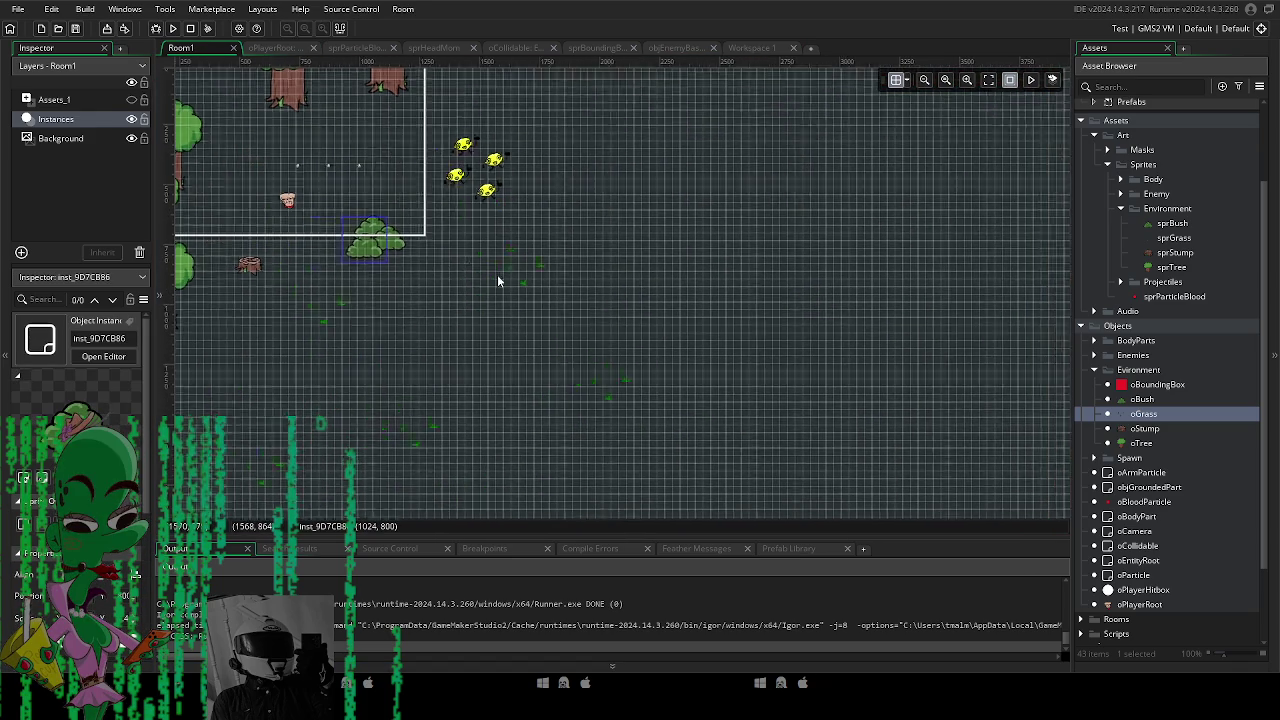
mouse_move(709, 427)
mouse_down()
mouse_move(671, 414)
mouse_move(509, 229)
mouse_move(528, 313)
mouse_up()
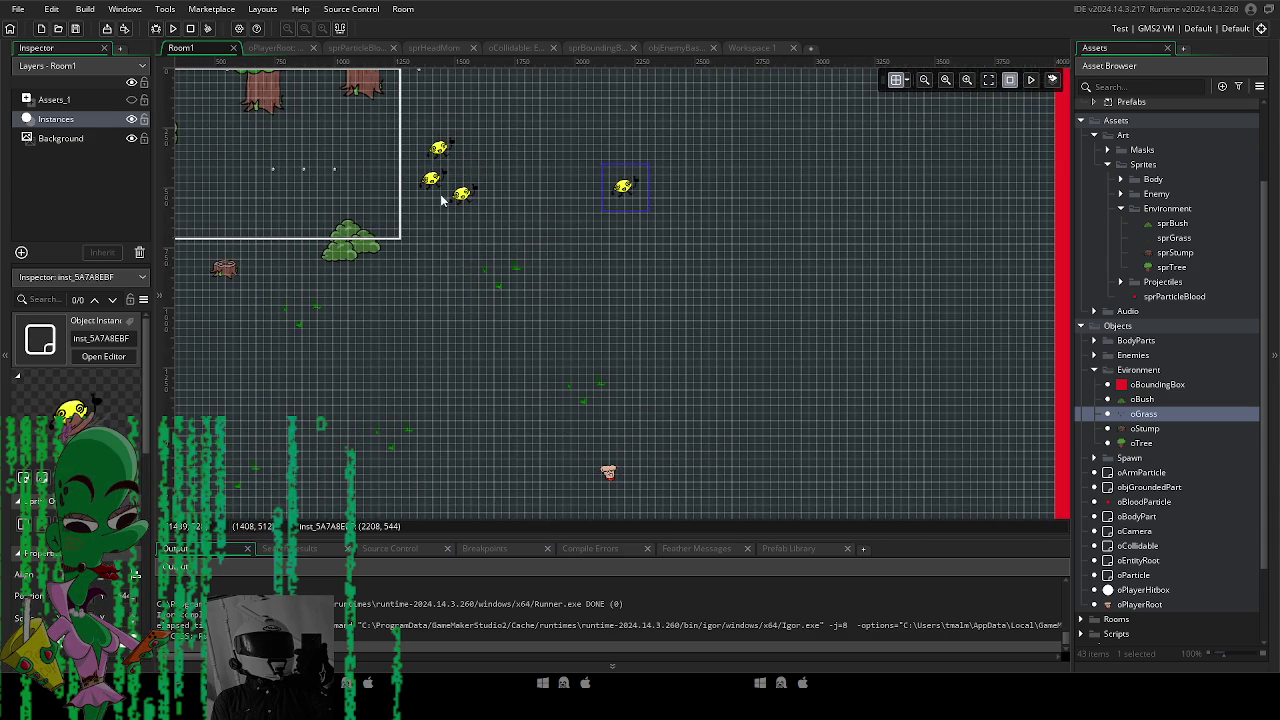
drag(618, 192, 600, 210)
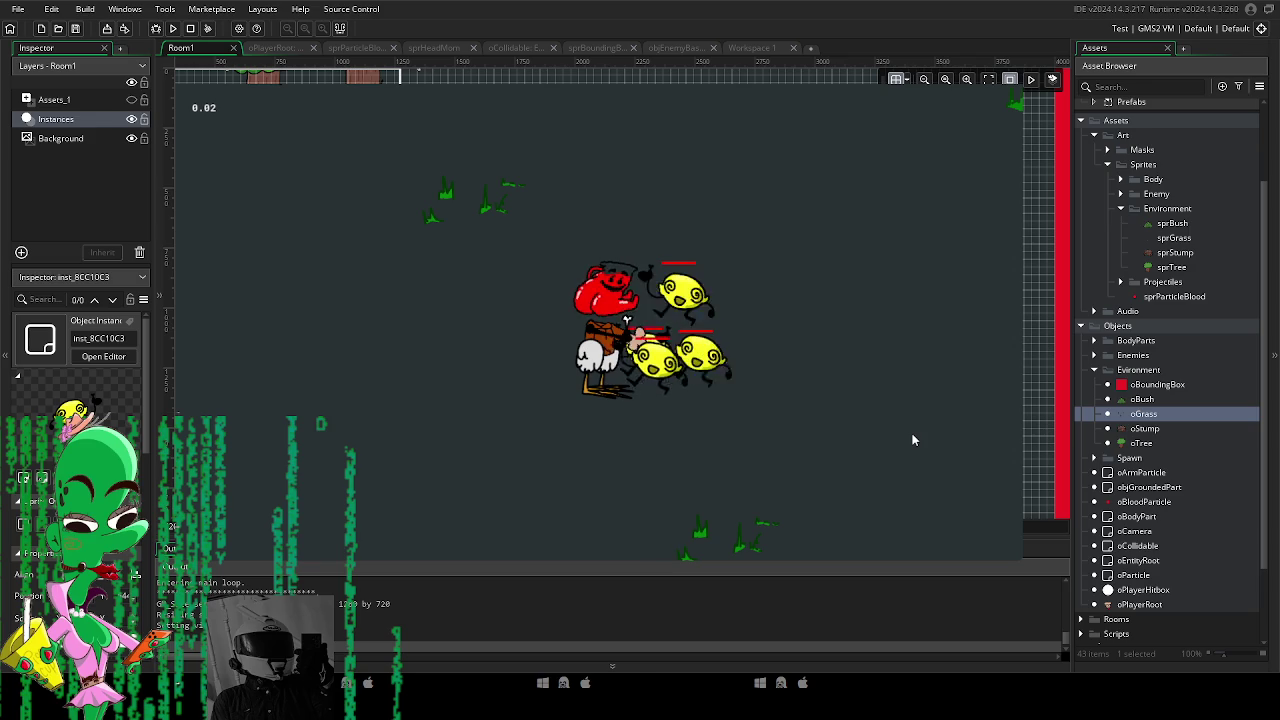
key(a)
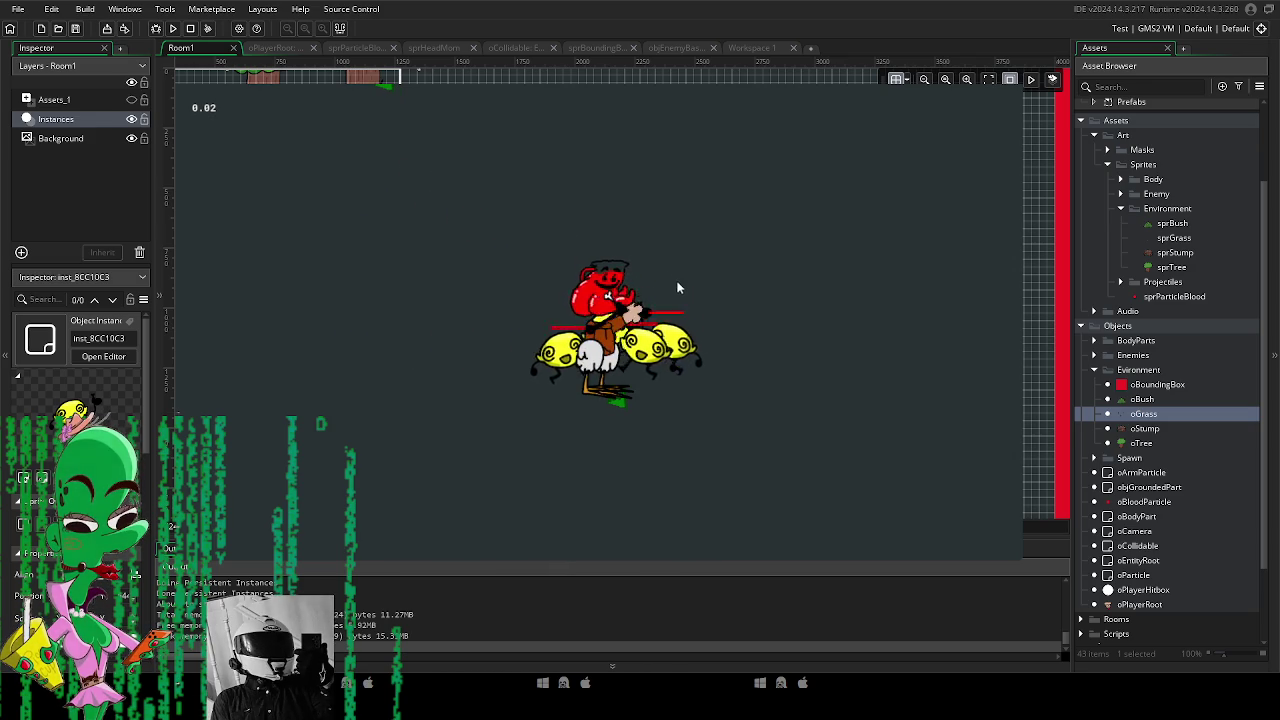
key(w)
key(s)
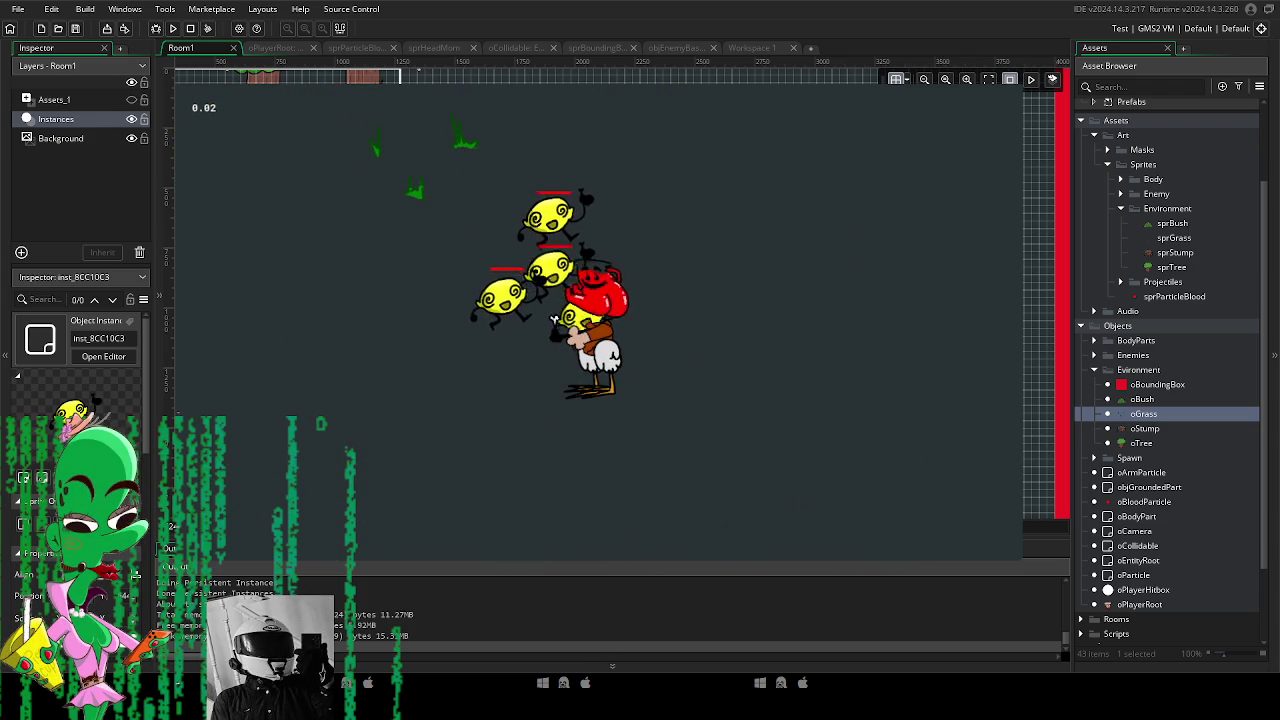
key(a)
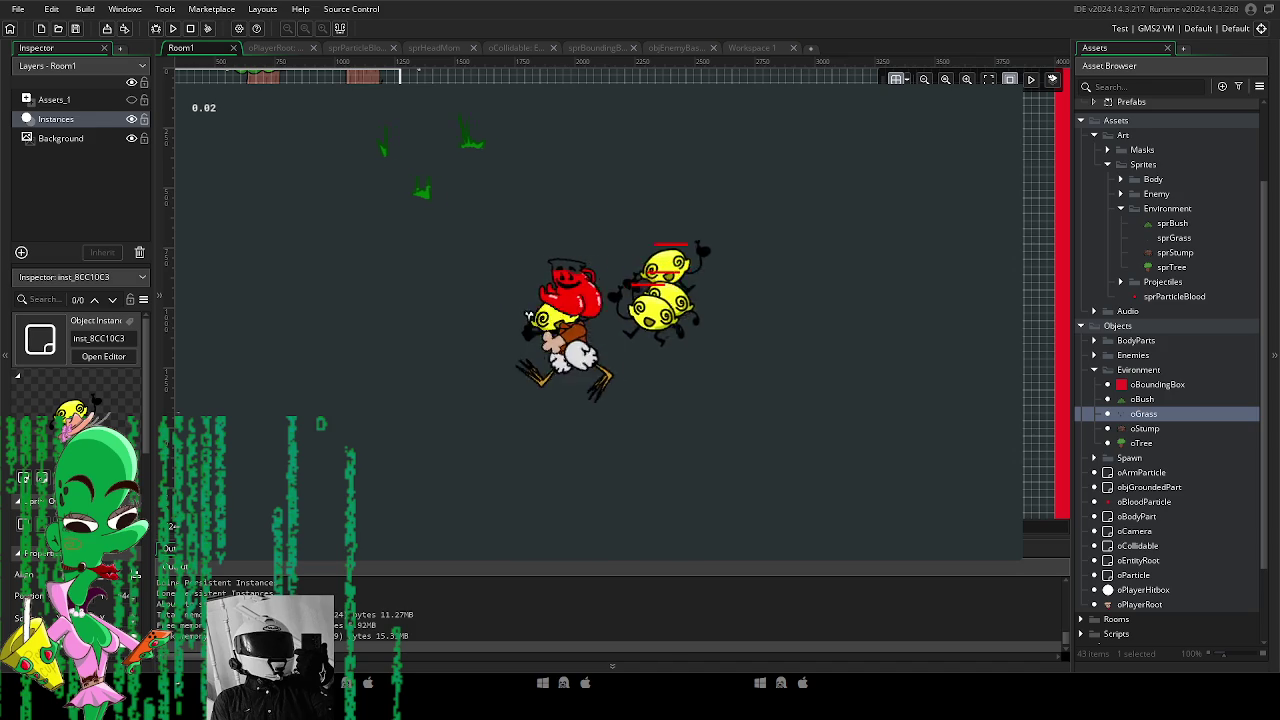
key(w)
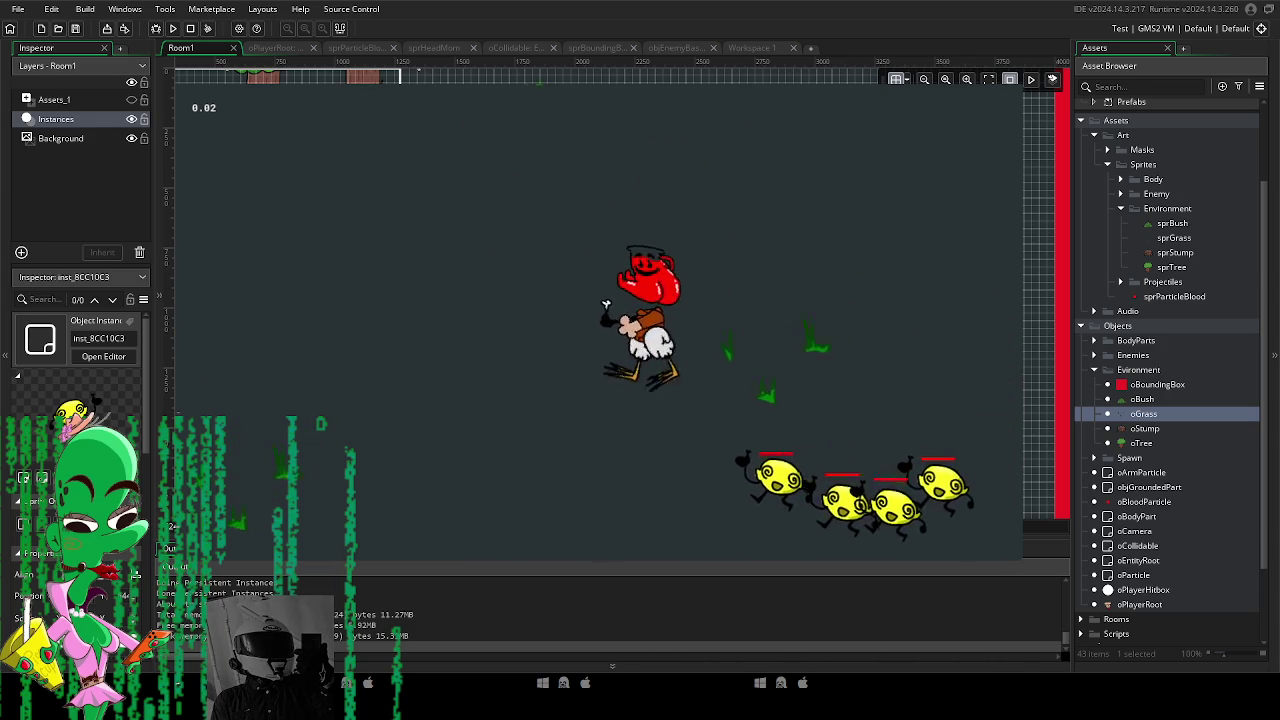
key(d)
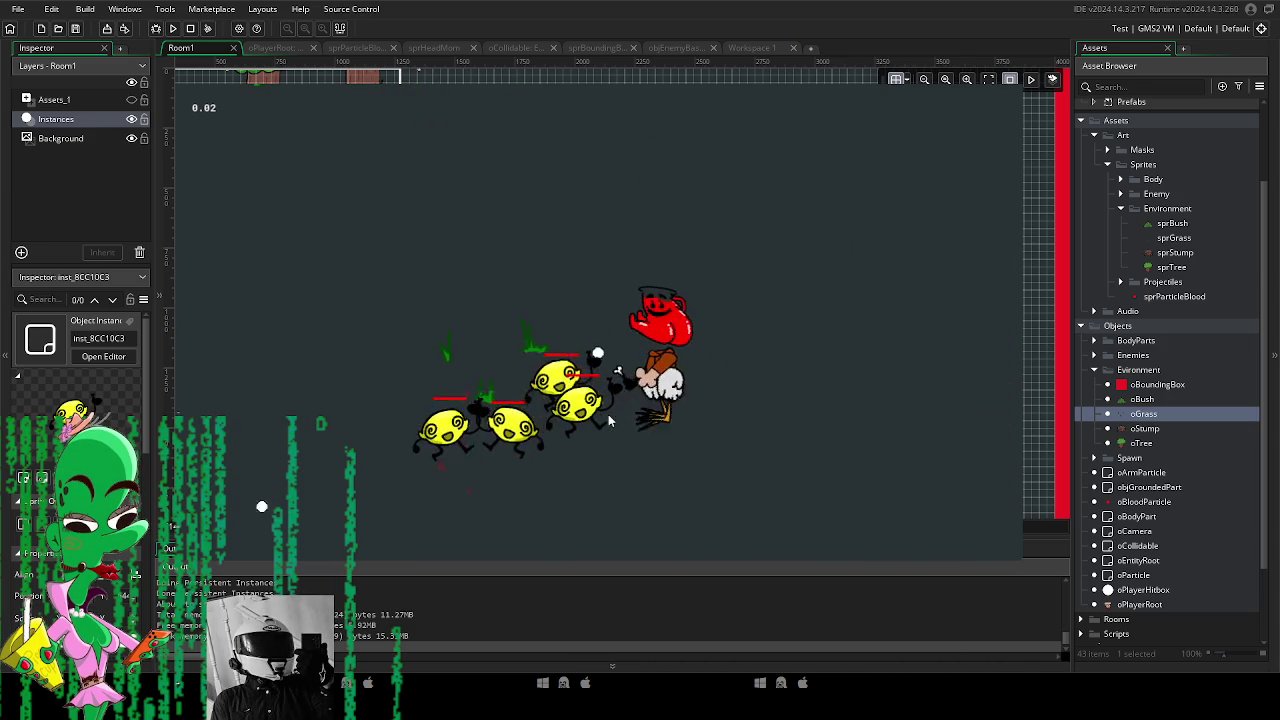
key(s)
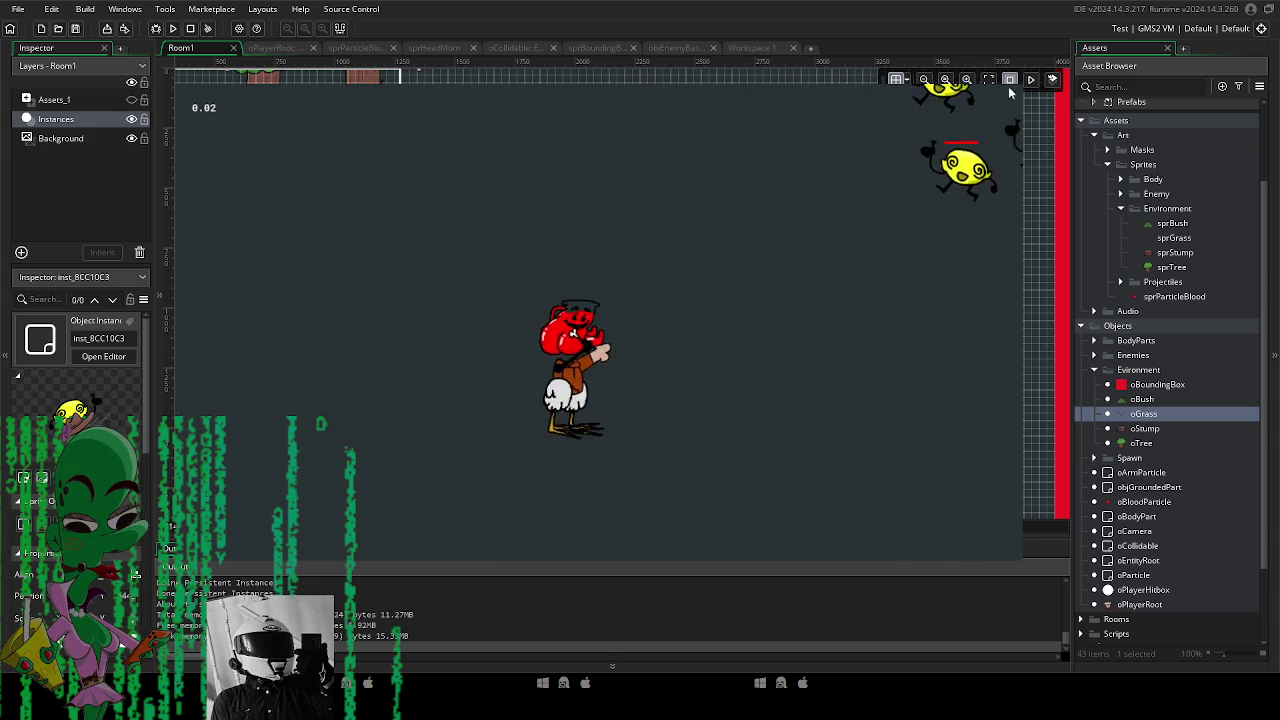
key(Escape)
Reposition the first grass patches in Room1, shifting them up-right and down-left.
mouse_move(576, 355)
mouse_down()
mouse_move(652, 276)
mouse_move(652, 287)
mouse_up()
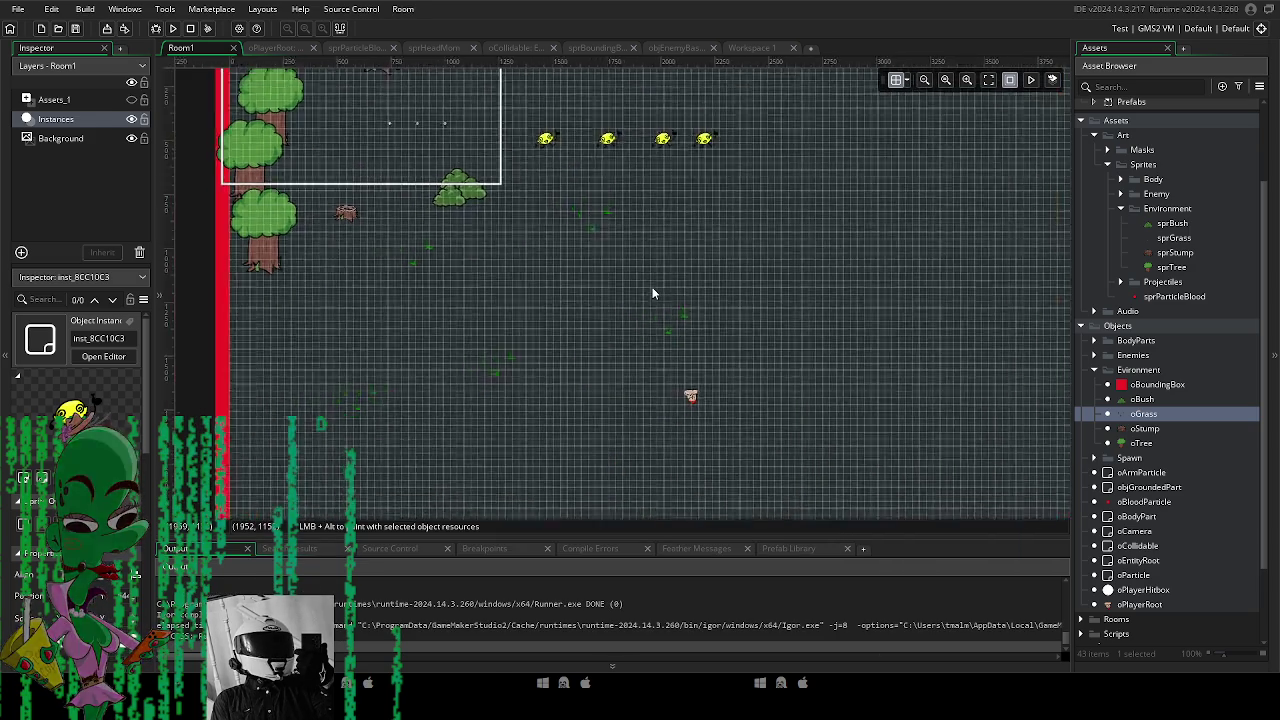
scroll(655, 314, down, 2)
scroll(655, 320, down, 1)
scroll(651, 263, up, 3)
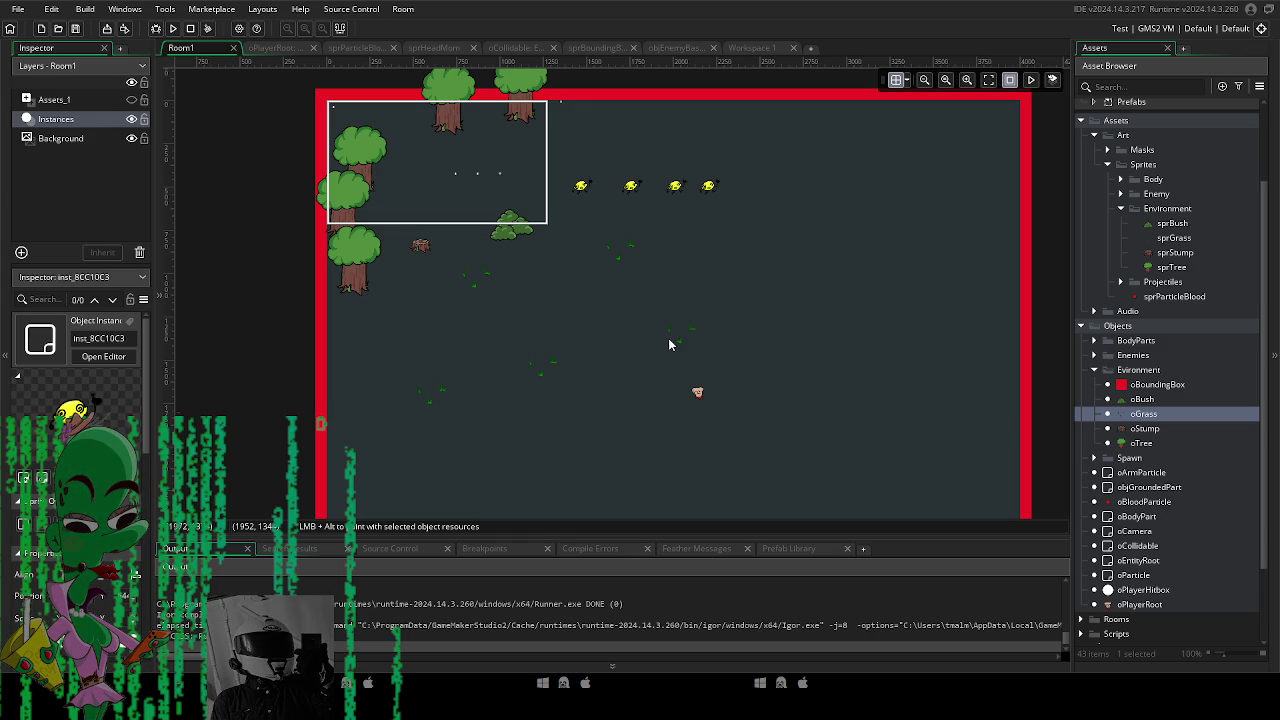
mouse_move(576, 379)
mouse_down()
mouse_move(508, 322)
mouse_move(517, 373)
mouse_move(504, 399)
mouse_move(528, 368)
mouse_move(590, 366)
mouse_move(591, 308)
mouse_up()
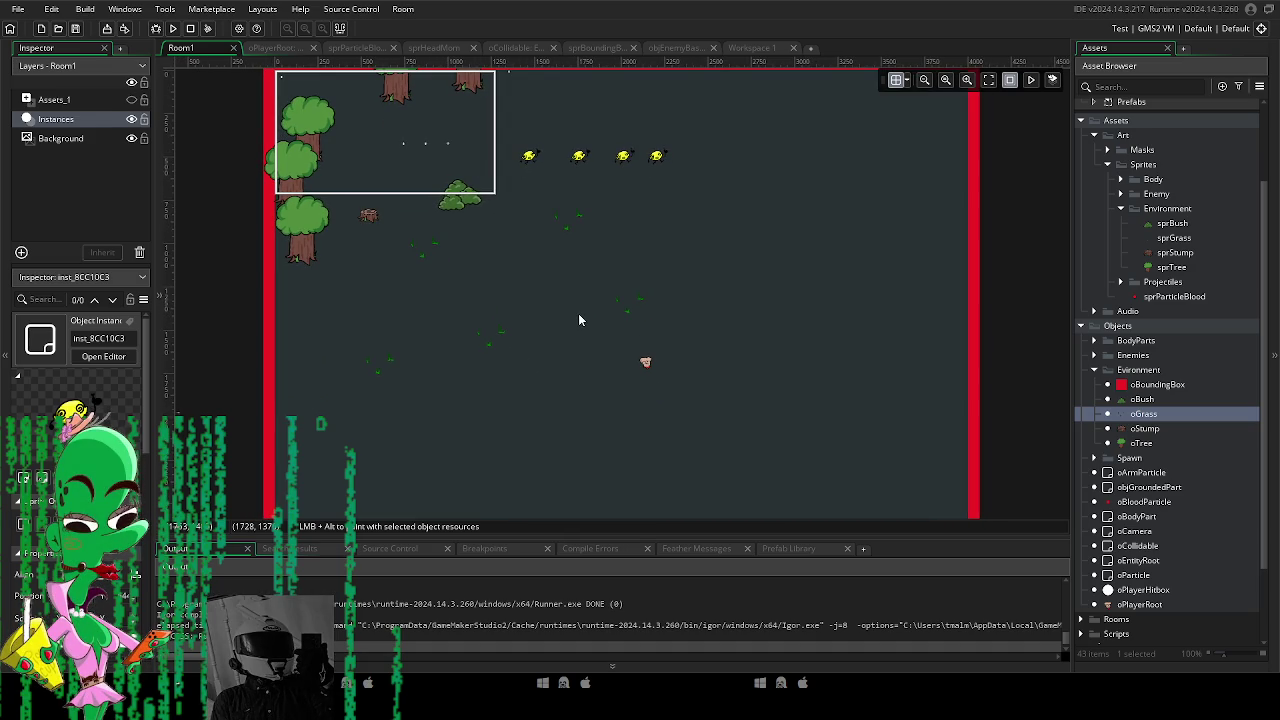
scroll(572, 308, up, 2)
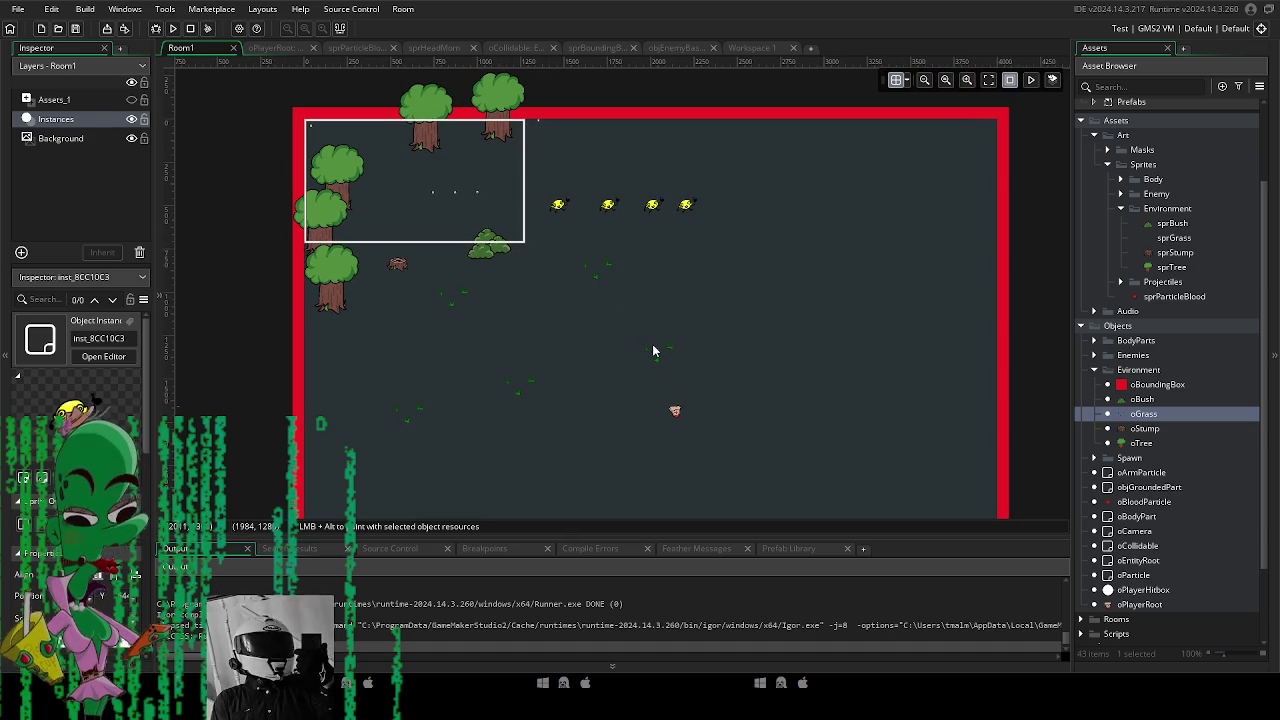
drag(587, 329, 677, 382)
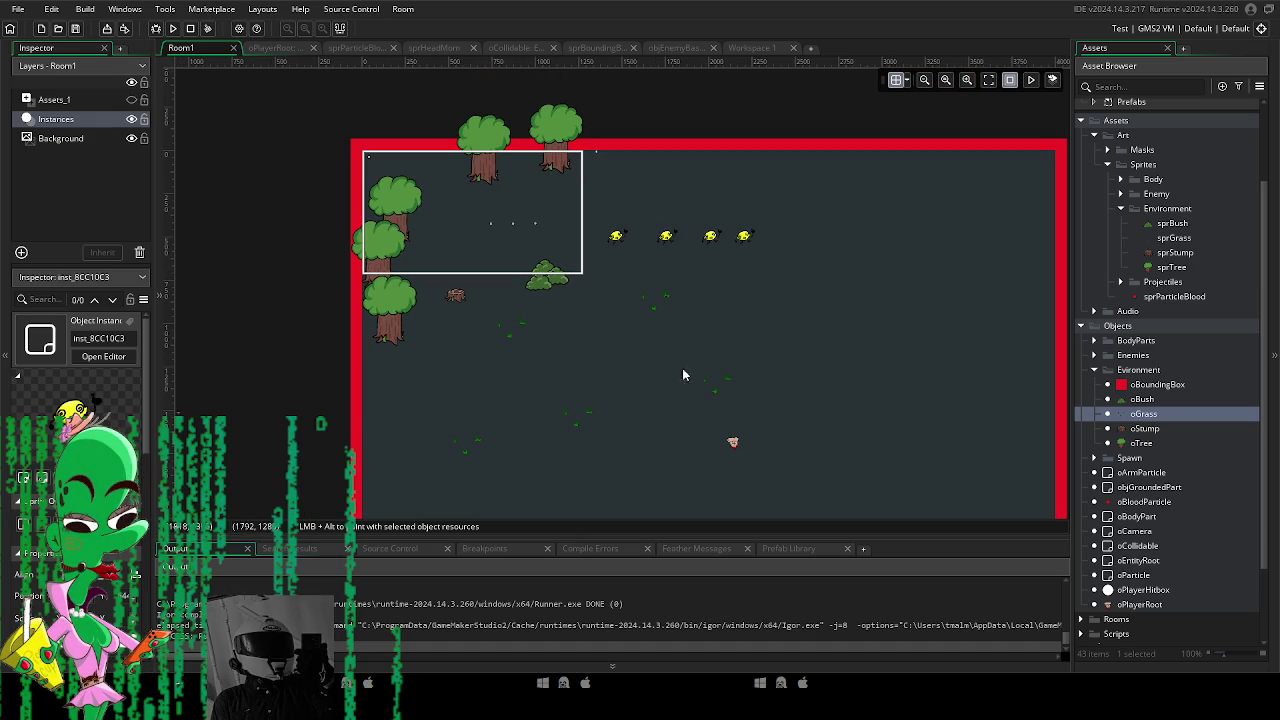
click(634, 268)
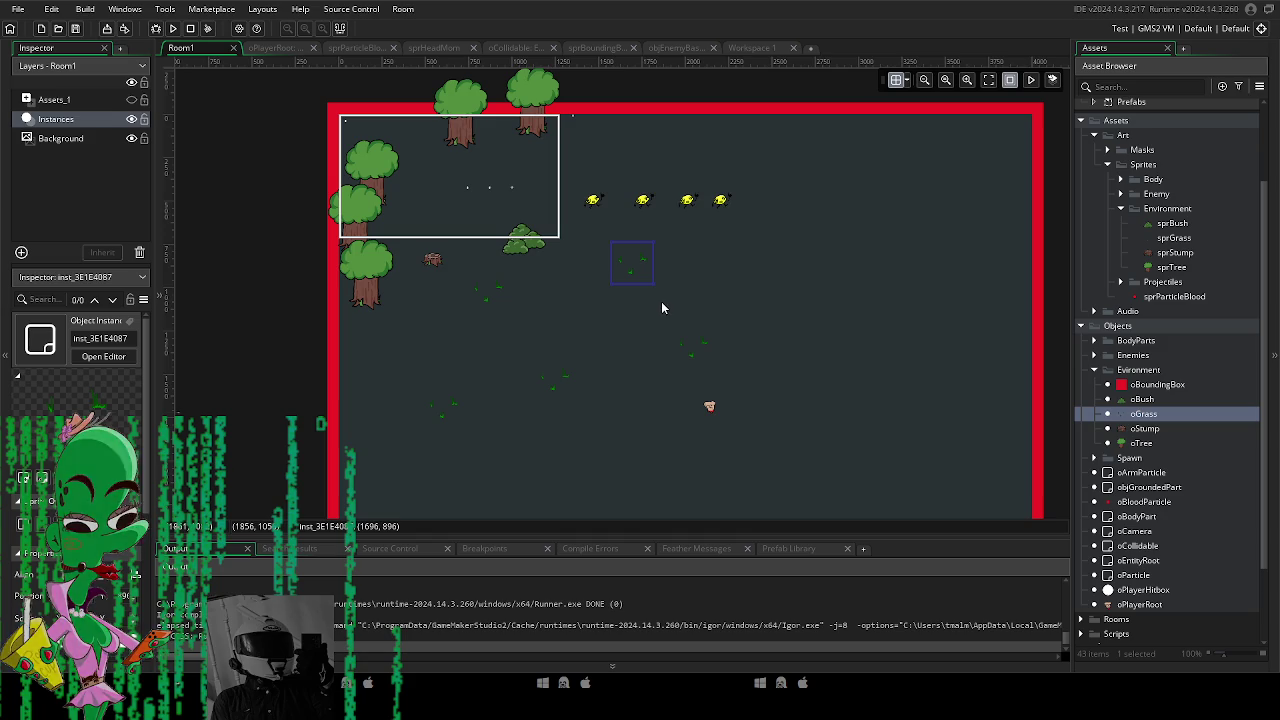
mouse_move(597, 259)
mouse_down()
mouse_move(811, 226)
mouse_move(785, 206)
mouse_up()
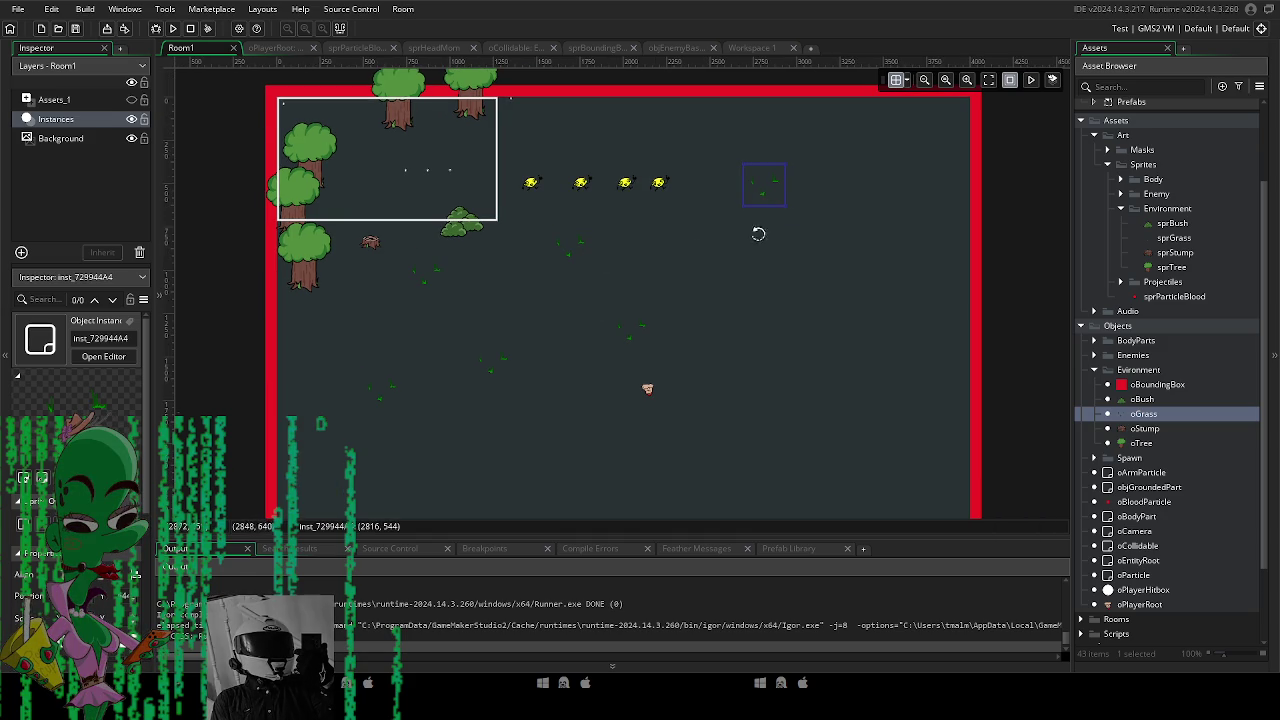
click(629, 334)
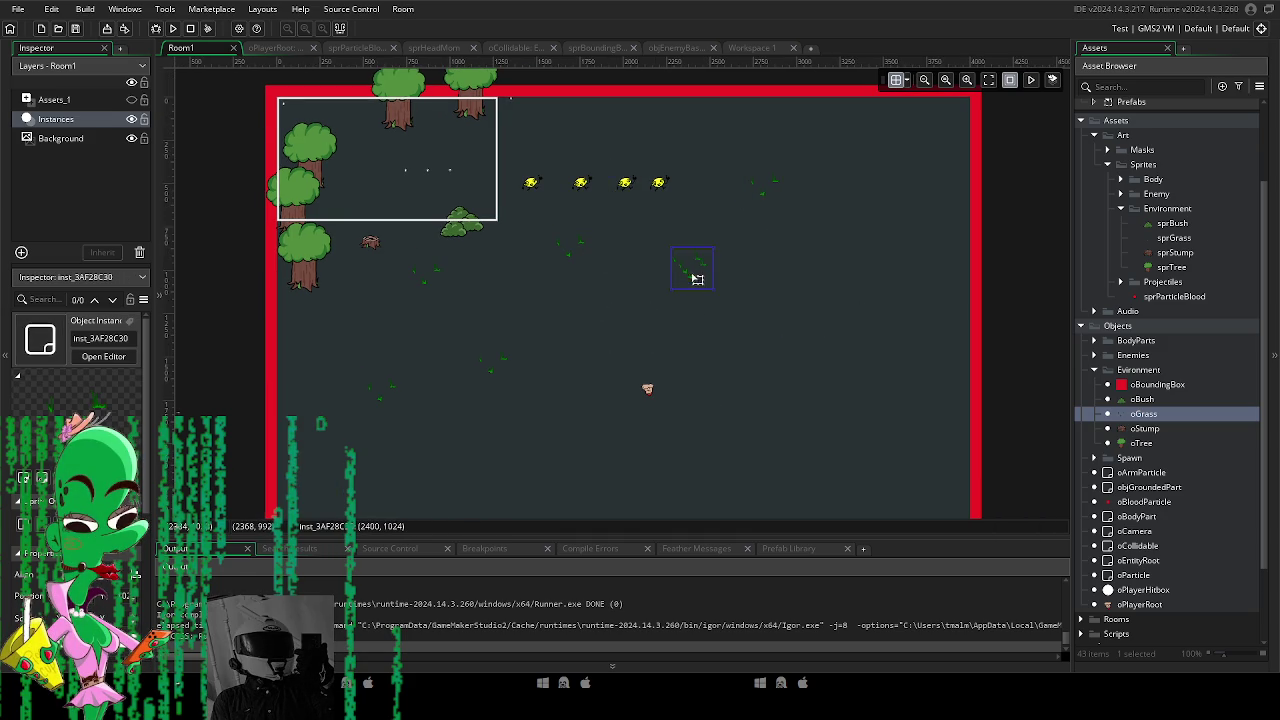
mouse_move(587, 361)
mouse_down()
mouse_move(609, 206)
mouse_move(689, 211)
mouse_up()
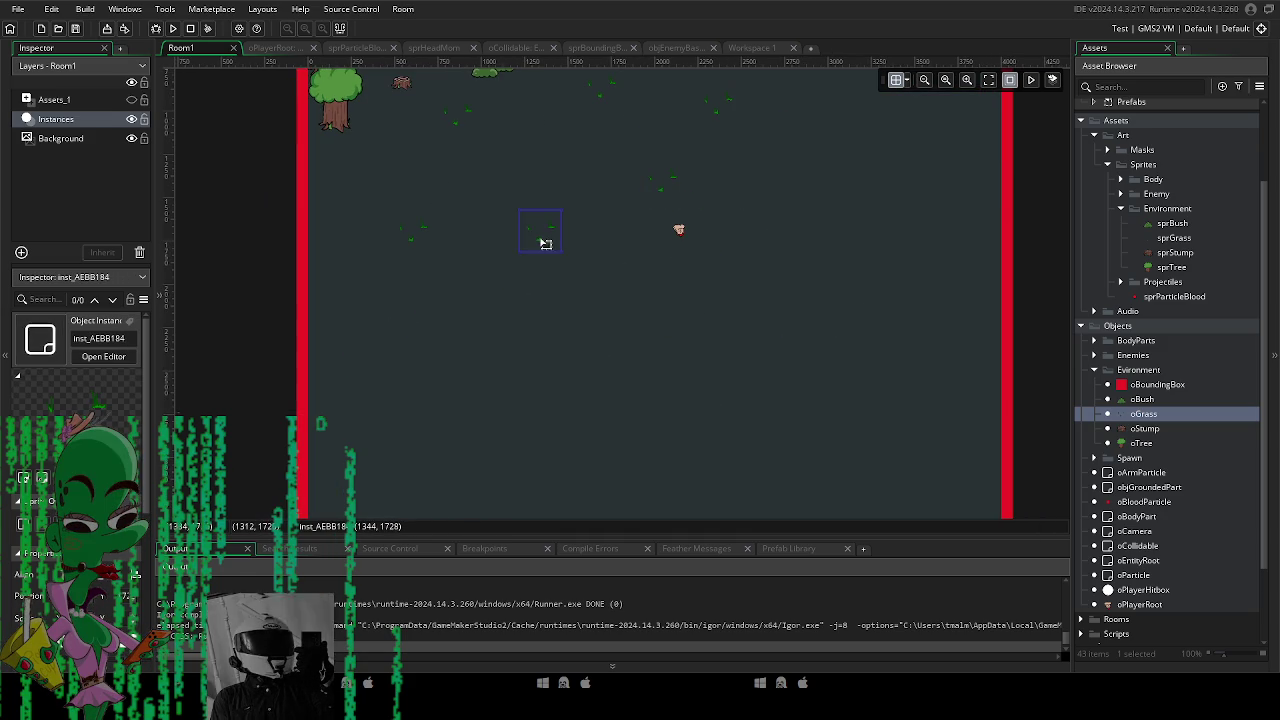
mouse_move(671, 318)
mouse_down()
mouse_move(485, 352)
mouse_move(403, 406)
mouse_move(396, 349)
mouse_up()
Spread out more grass patches, moving one left and another toward the room's bottom.
scroll(600, 360, right, 2)
mouse_move(480, 360)
mouse_down()
mouse_move(503, 363)
mouse_move(737, 226)
mouse_up()
scroll(551, 285, up, 3)
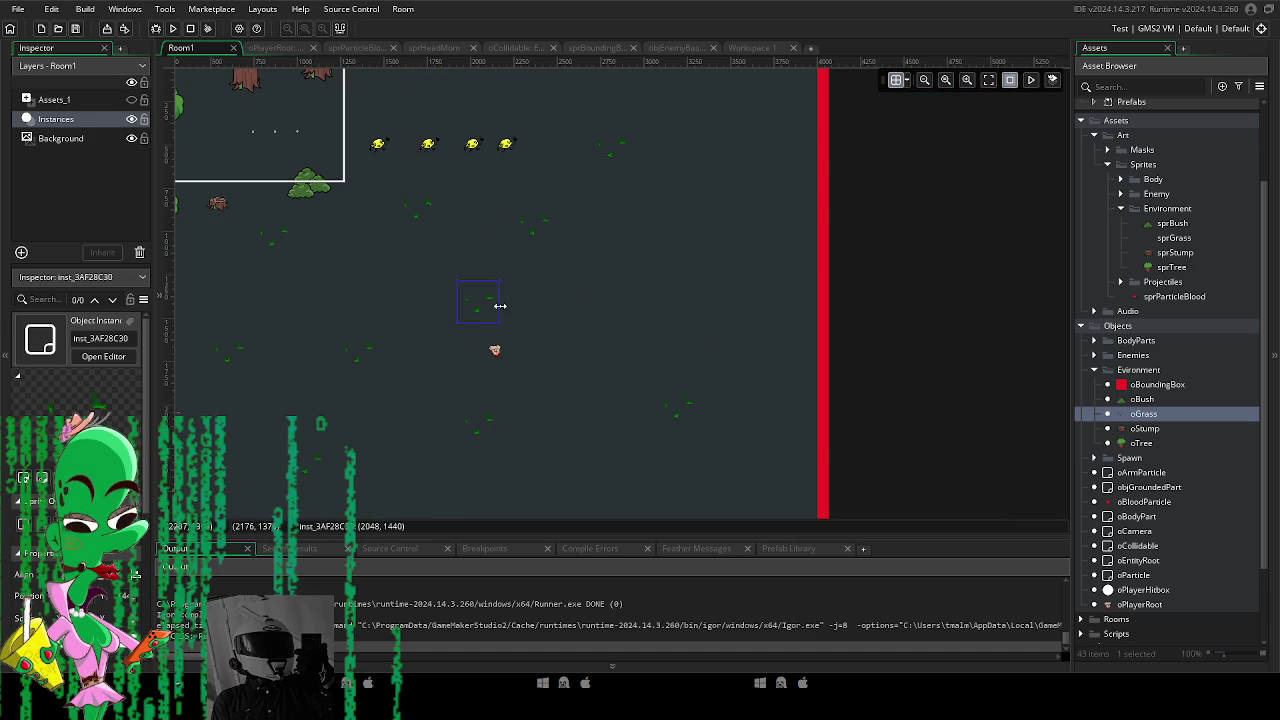
drag(801, 294, 674, 288)
scroll(640, 320, up, 3)
click(655, 287)
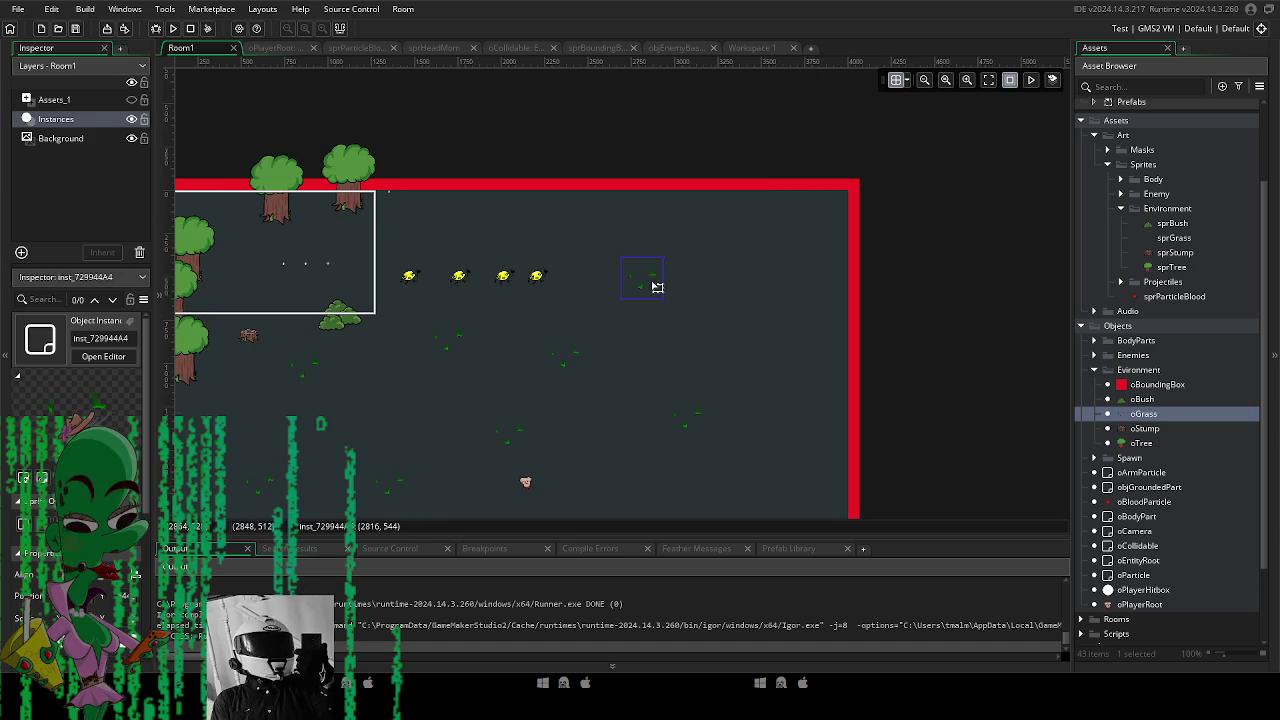
scroll(530, 288, down, 2)
scroll(530, 288, left, 2)
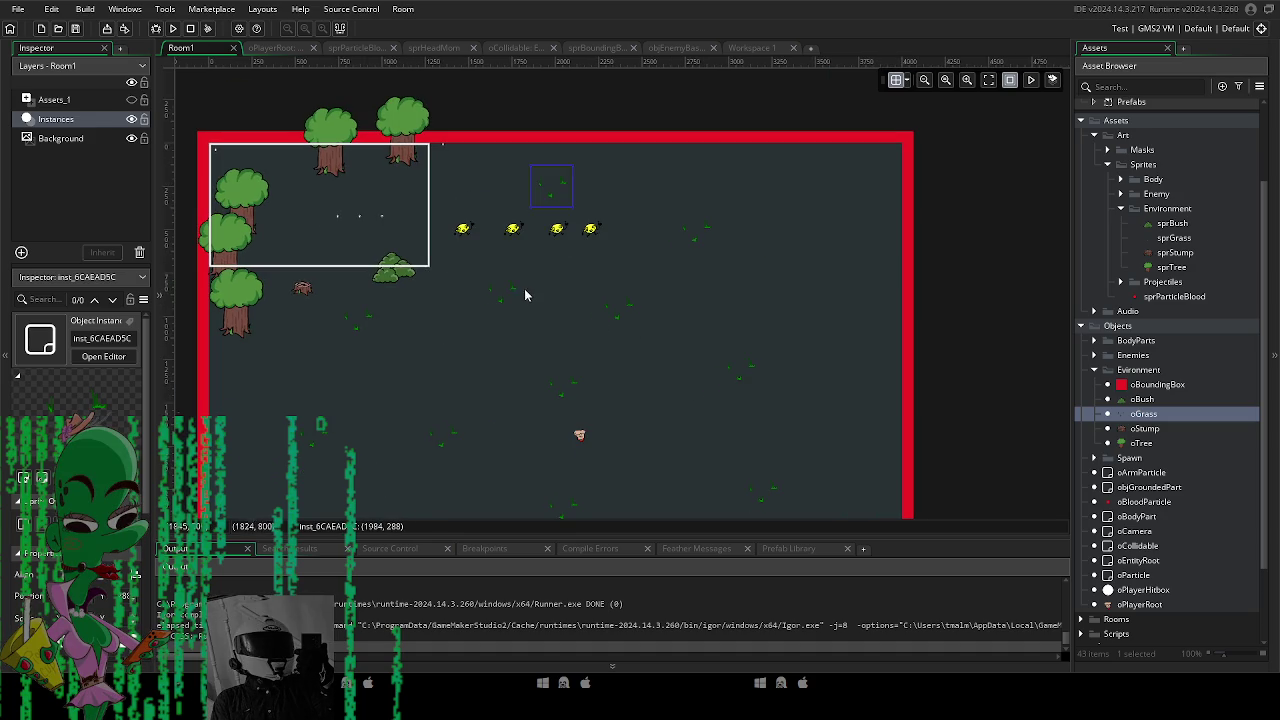
scroll(507, 291, down, 6)
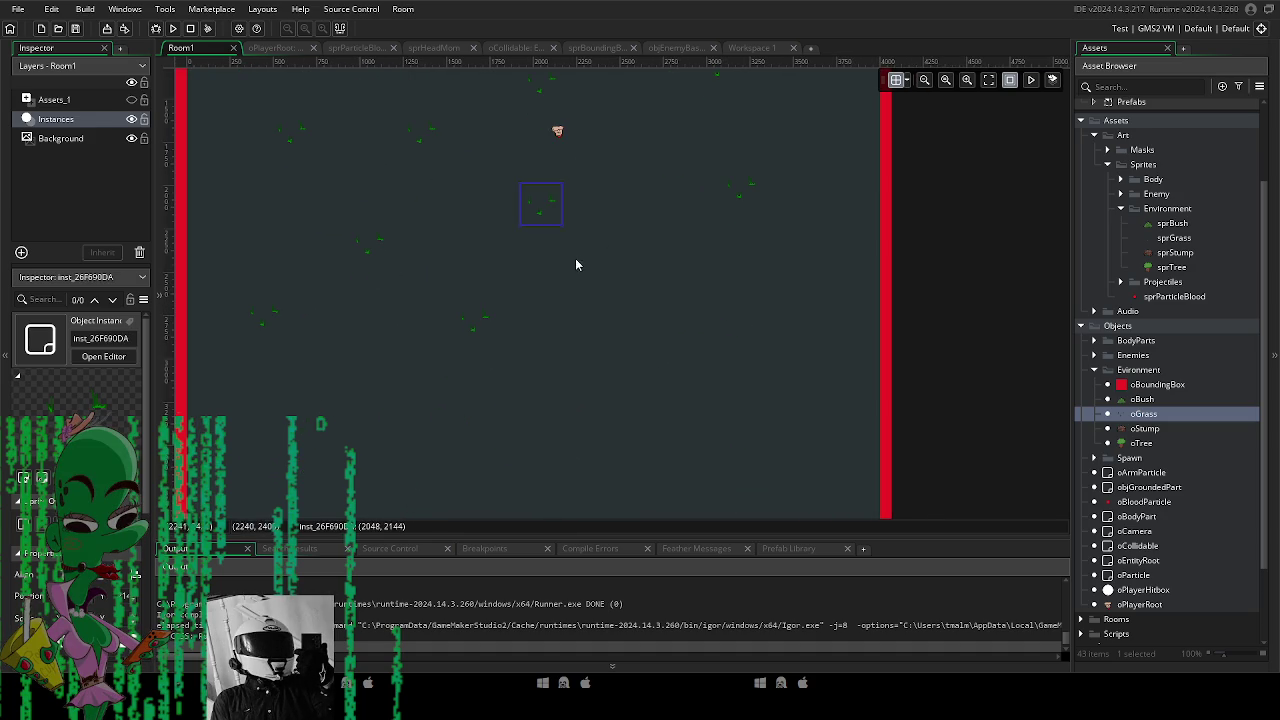
scroll(513, 206, down, 3)
scroll(513, 206, left, 1)
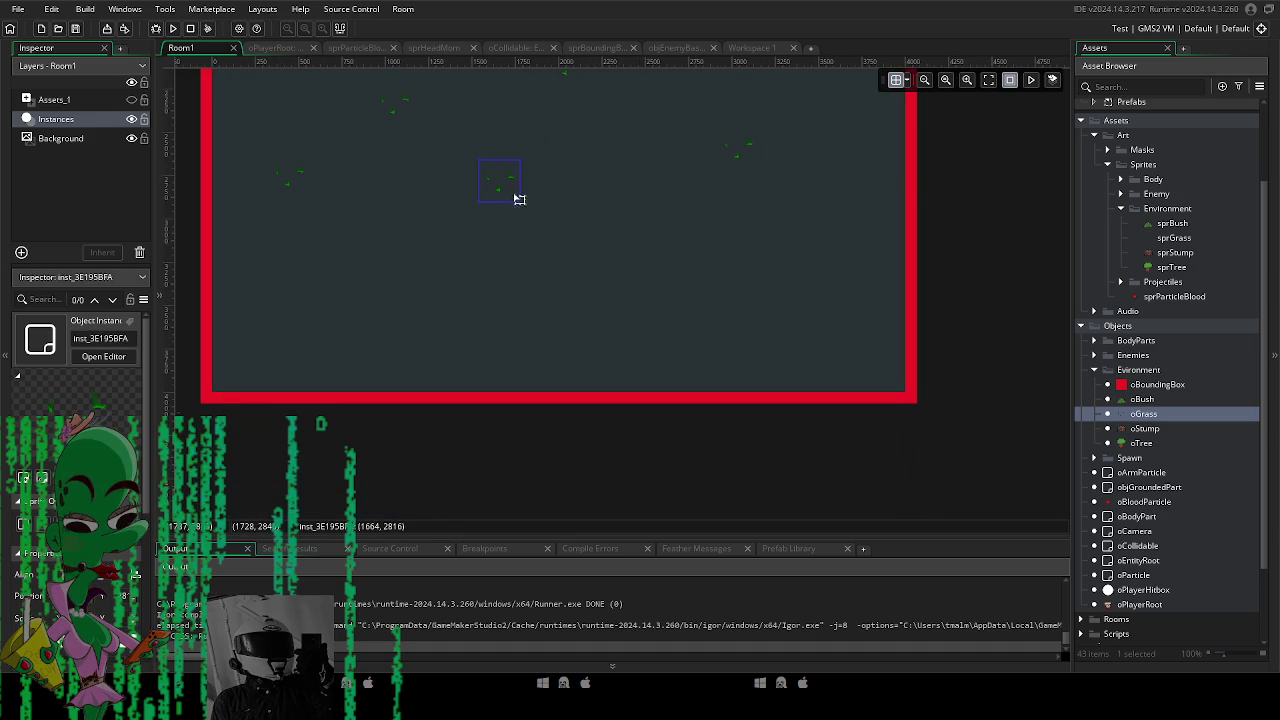
click(406, 115)
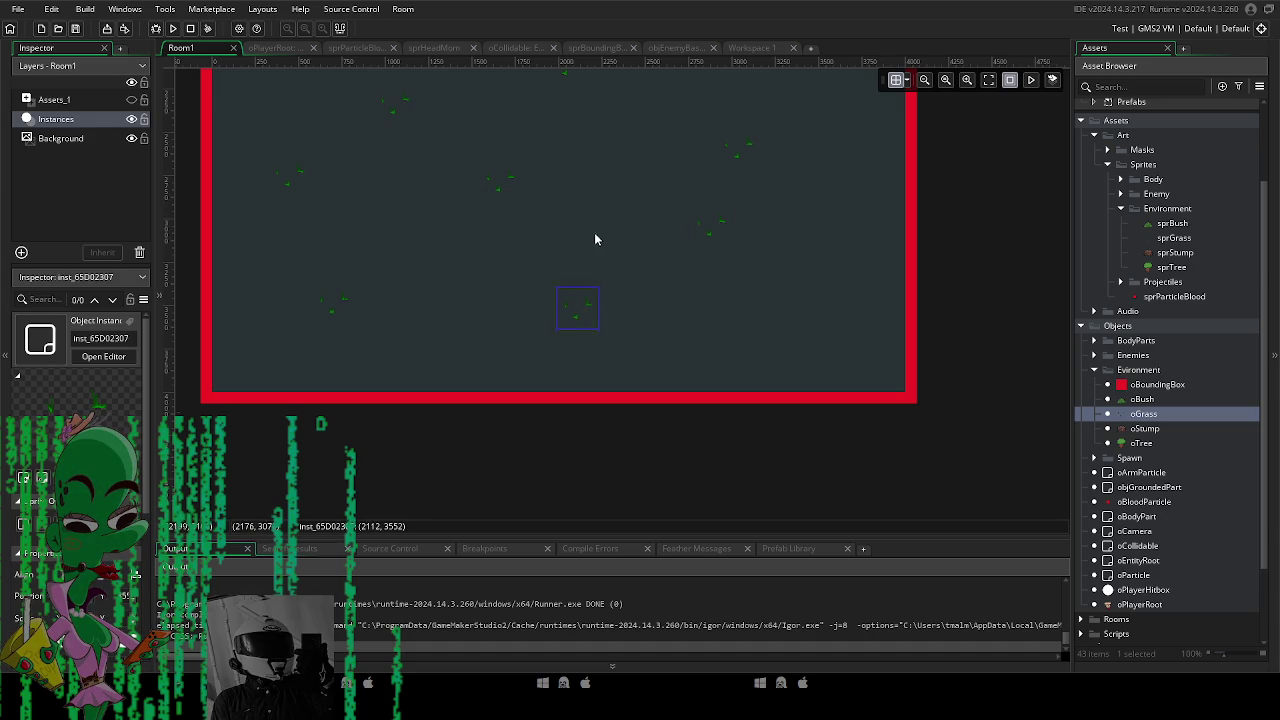
scroll(591, 253, up, 3)
scroll(591, 253, right, 1)
mouse_move(686, 377)
mouse_down()
mouse_move(666, 380)
mouse_move(700, 420)
mouse_up()
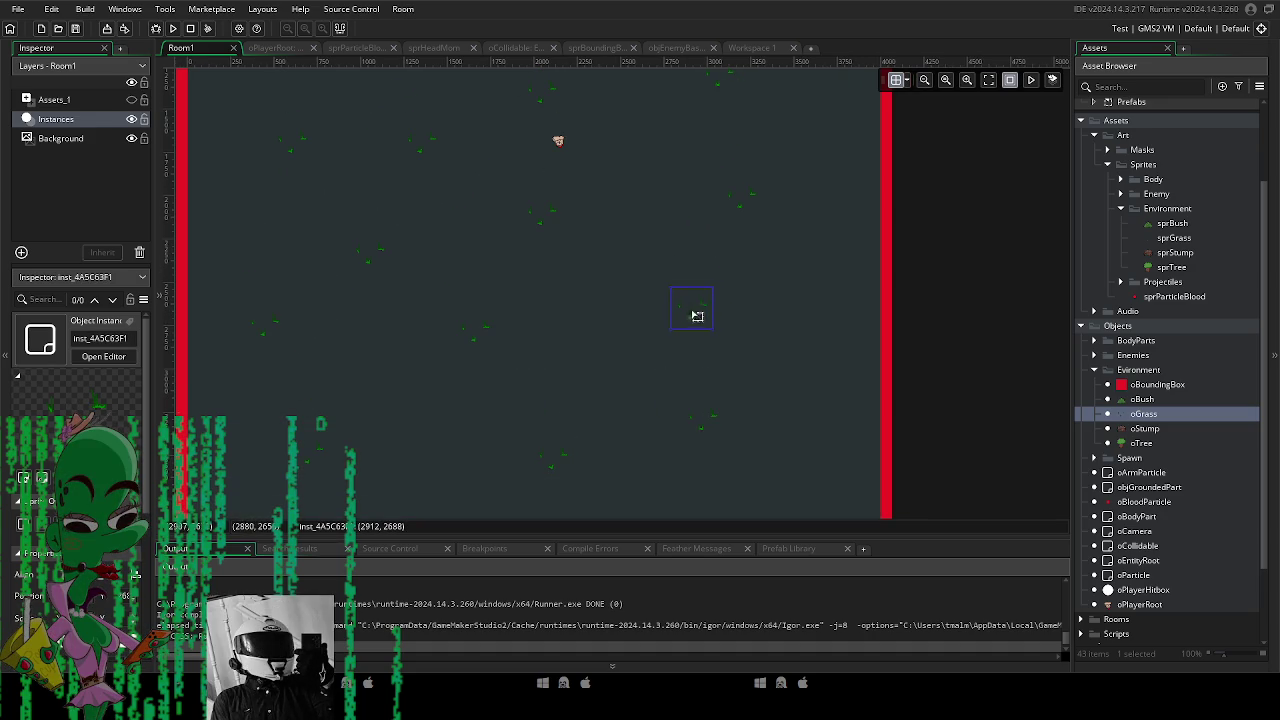
scroll(631, 298, up, 1)
scroll(631, 298, left, 1)
scroll(584, 278, up, 3)
scroll(584, 278, left, 1)
Adjust one last grass patch, frame the whole room, and build and run the game.
click(467, 333)
scroll(412, 179, up, 3)
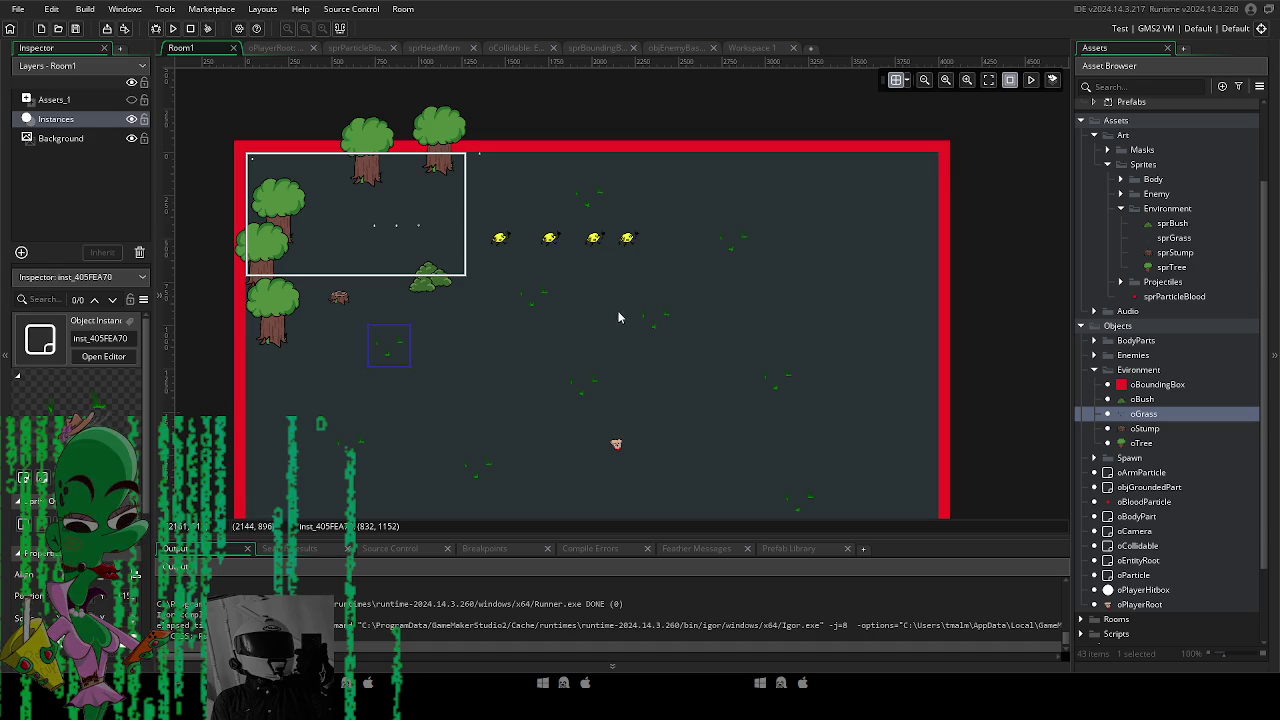
scroll(514, 251, down, 3)
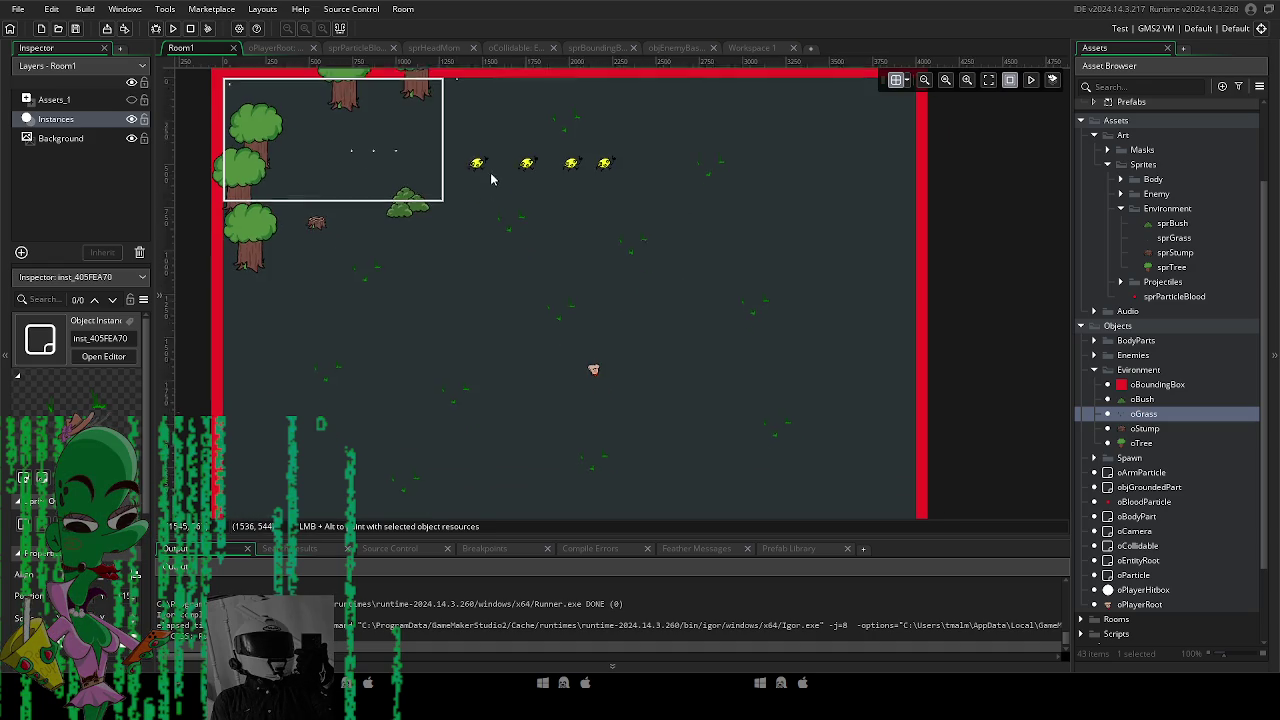
scroll(482, 259, up, 1)
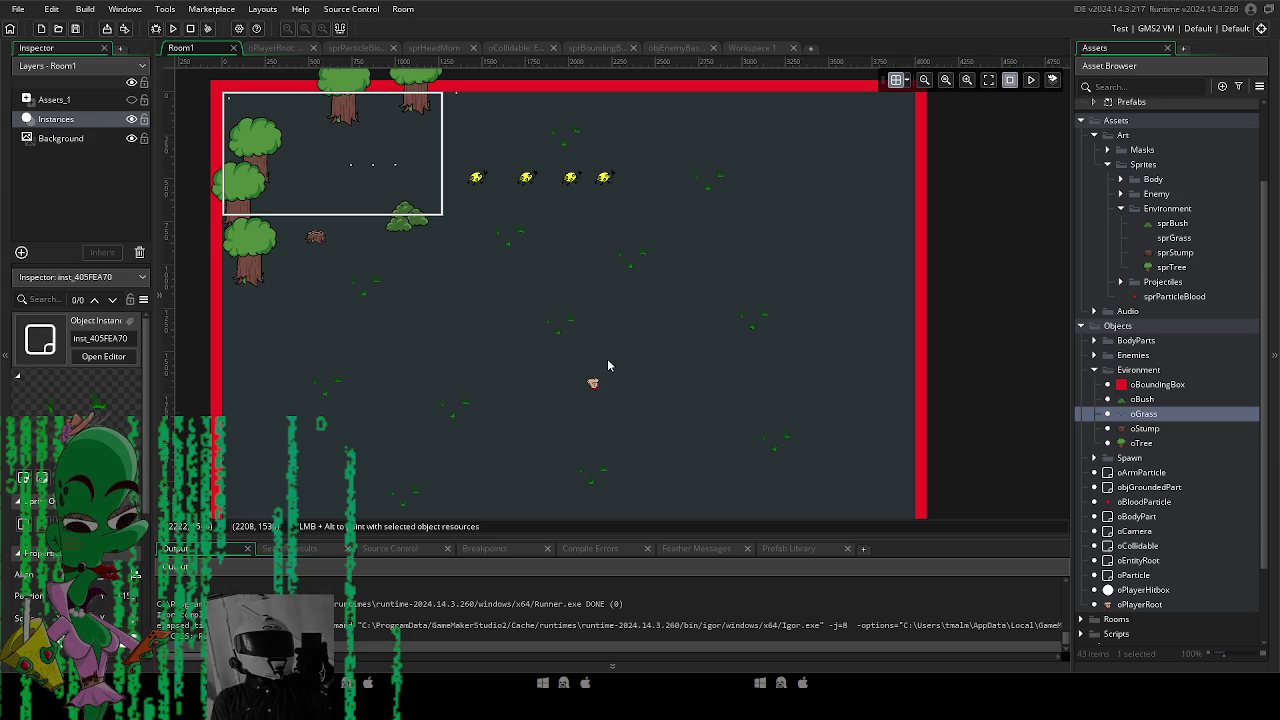
scroll(526, 271, up, 1)
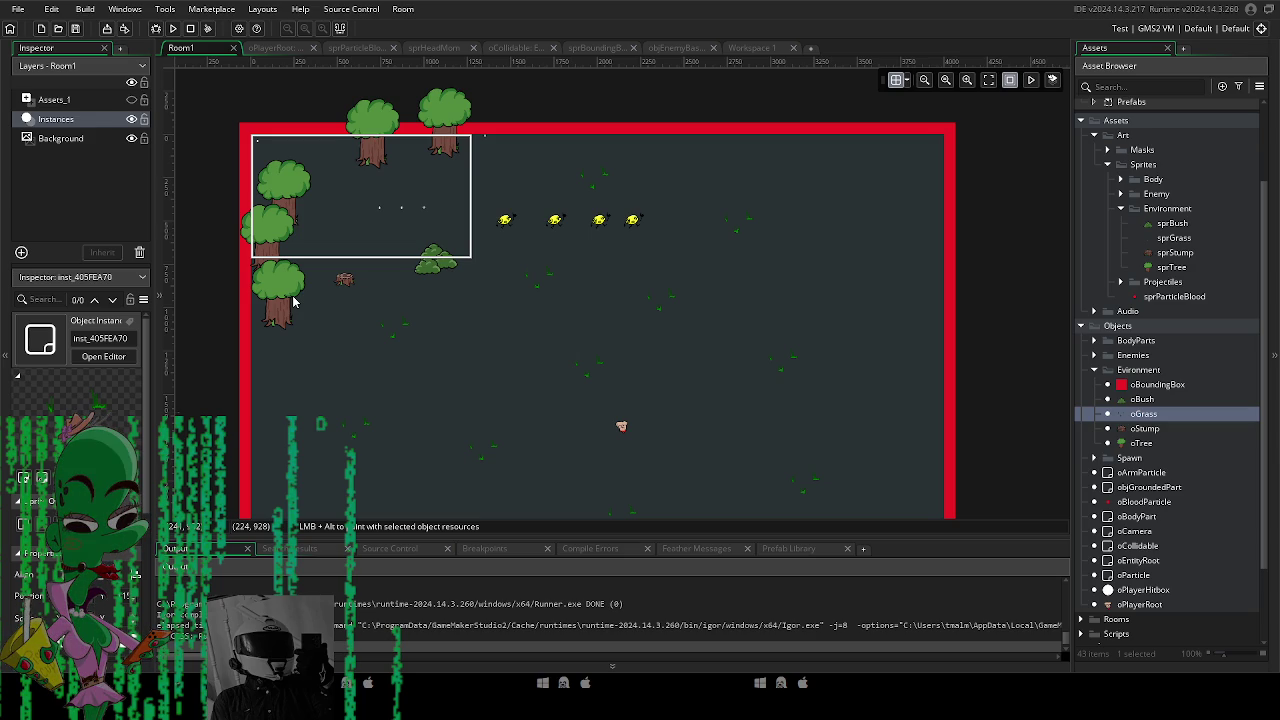
scroll(549, 250, down, 1)
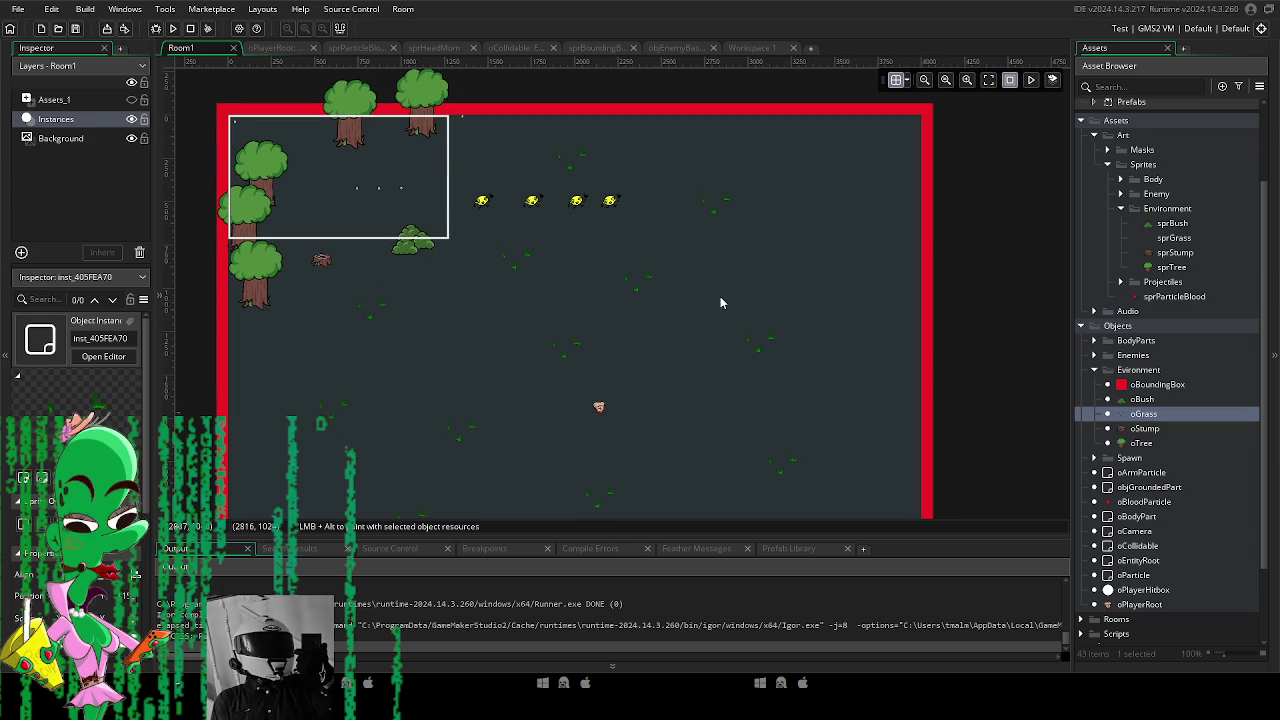
scroll(716, 320, up, 1)
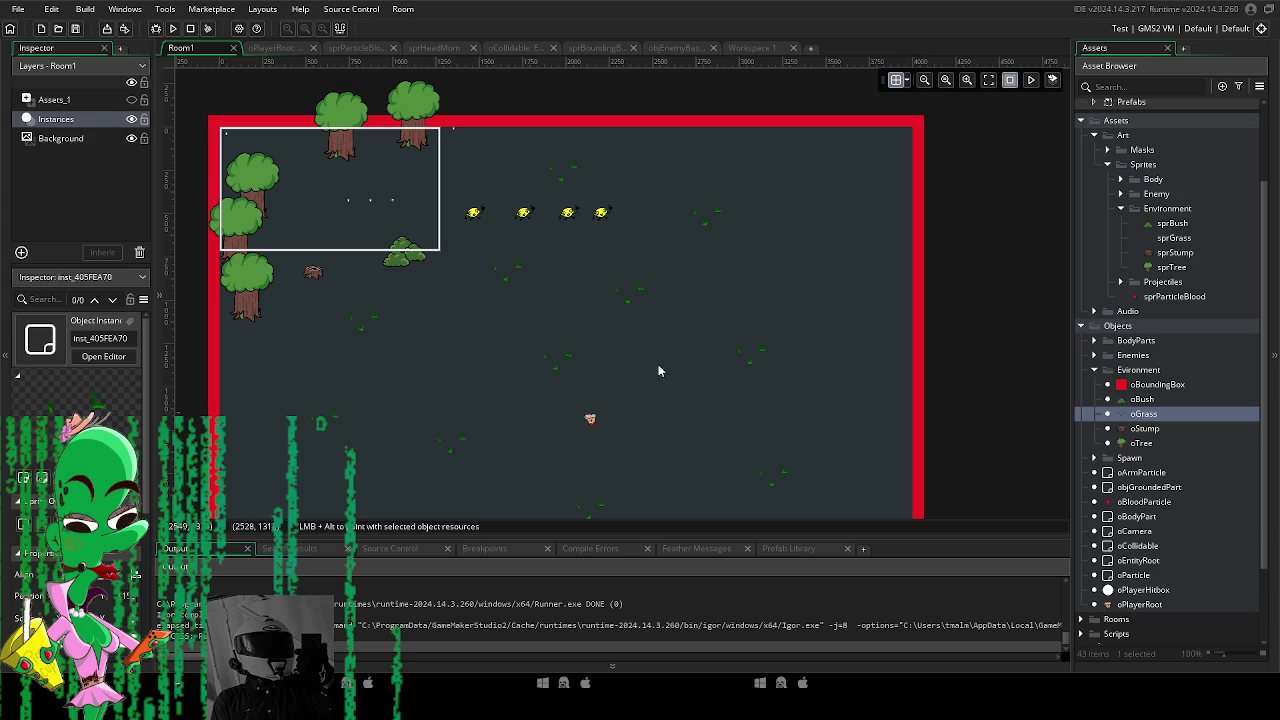
scroll(662, 361, up, 2)
scroll(636, 401, left, 3)
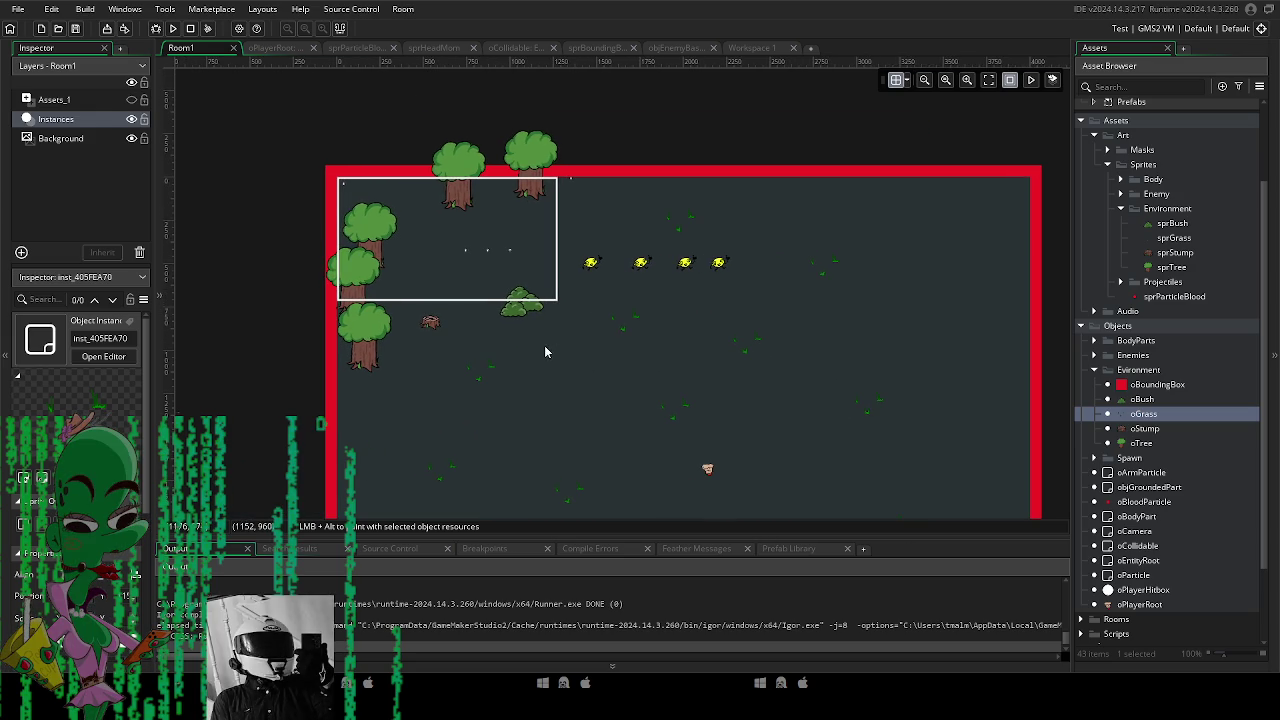
scroll(520, 350, up, 1)
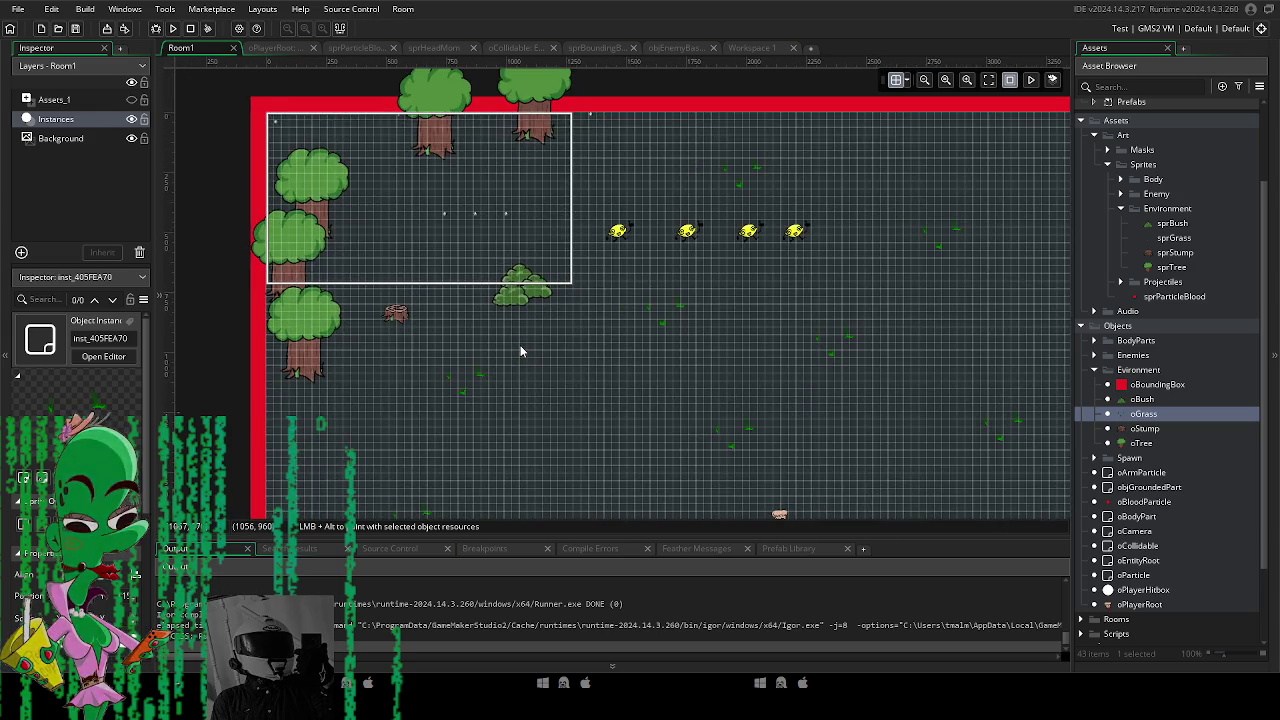
scroll(520, 345, down, 2)
mouse_move(542, 367)
mouse_down()
mouse_move(503, 262)
mouse_move(506, 372)
mouse_move(474, 251)
mouse_move(457, 263)
mouse_move(449, 371)
mouse_move(596, 340)
mouse_move(560, 428)
mouse_up()
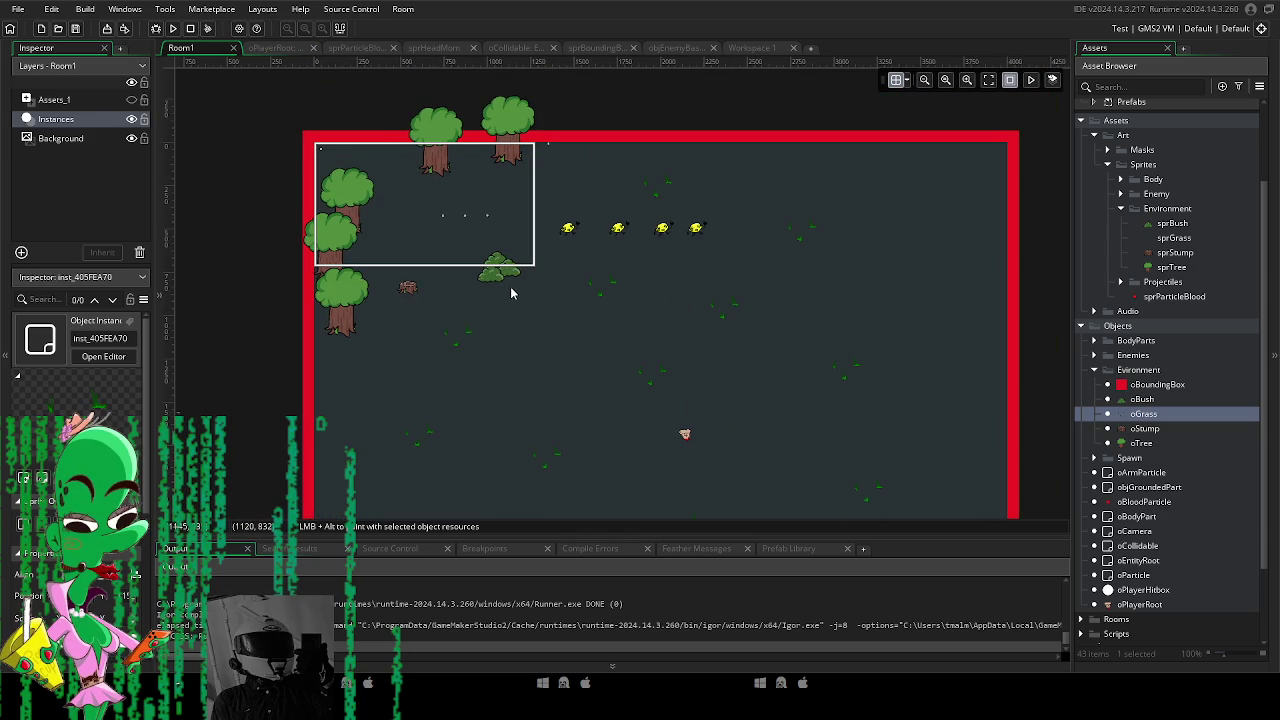
mouse_move(482, 334)
mouse_down()
mouse_move(466, 375)
mouse_move(480, 349)
mouse_move(474, 283)
mouse_up()
click(172, 28)
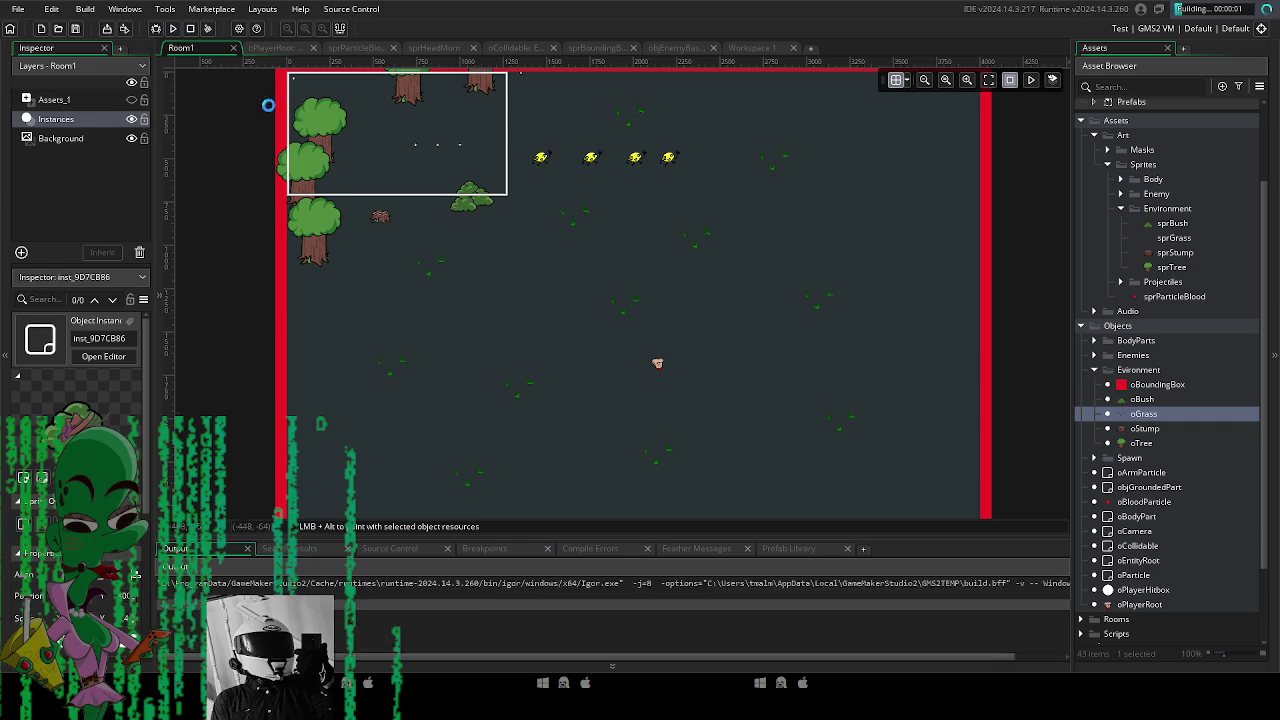
key(w)
key(a)
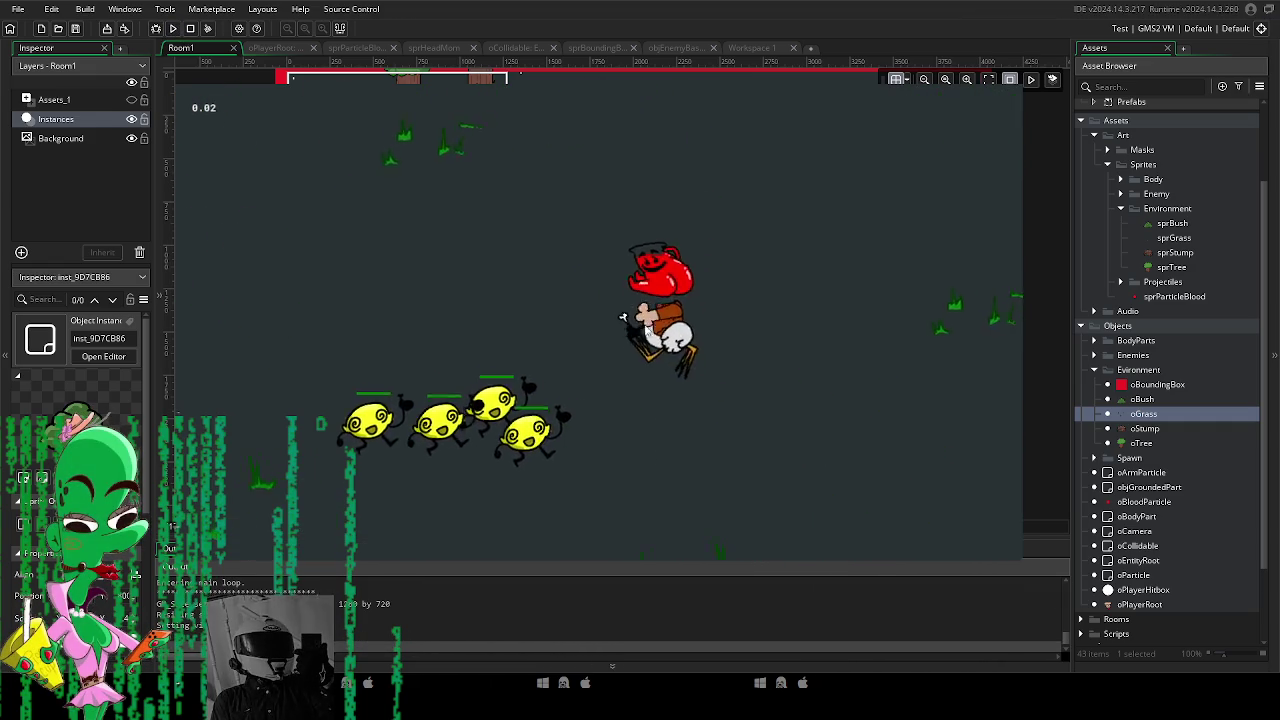
key(w)
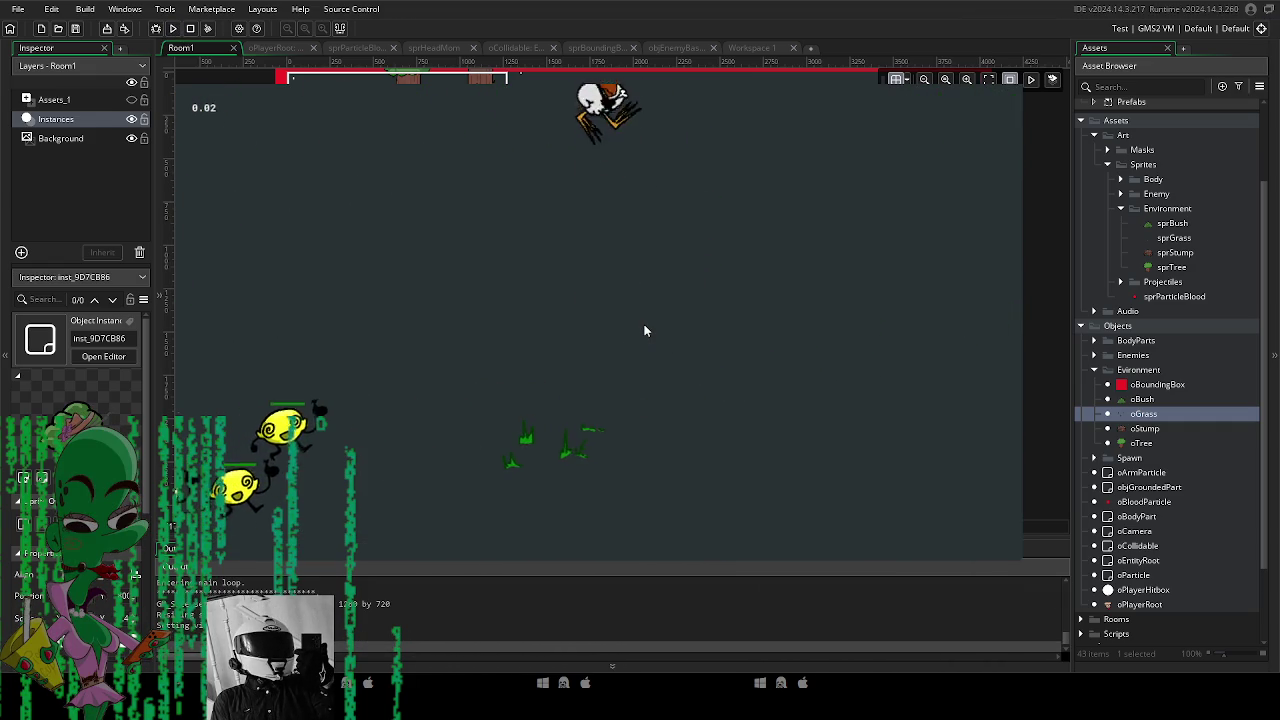
key(s)
key(a)
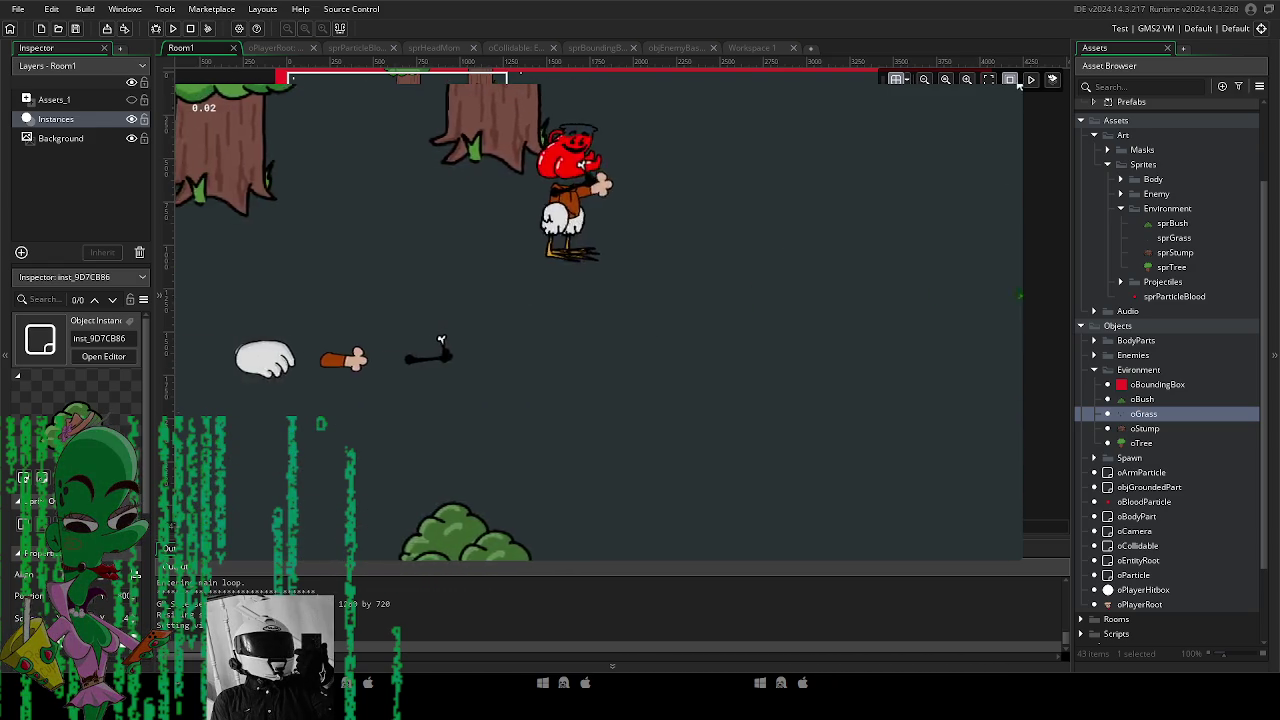
key(Escape)
scroll(512, 215, up, 3)
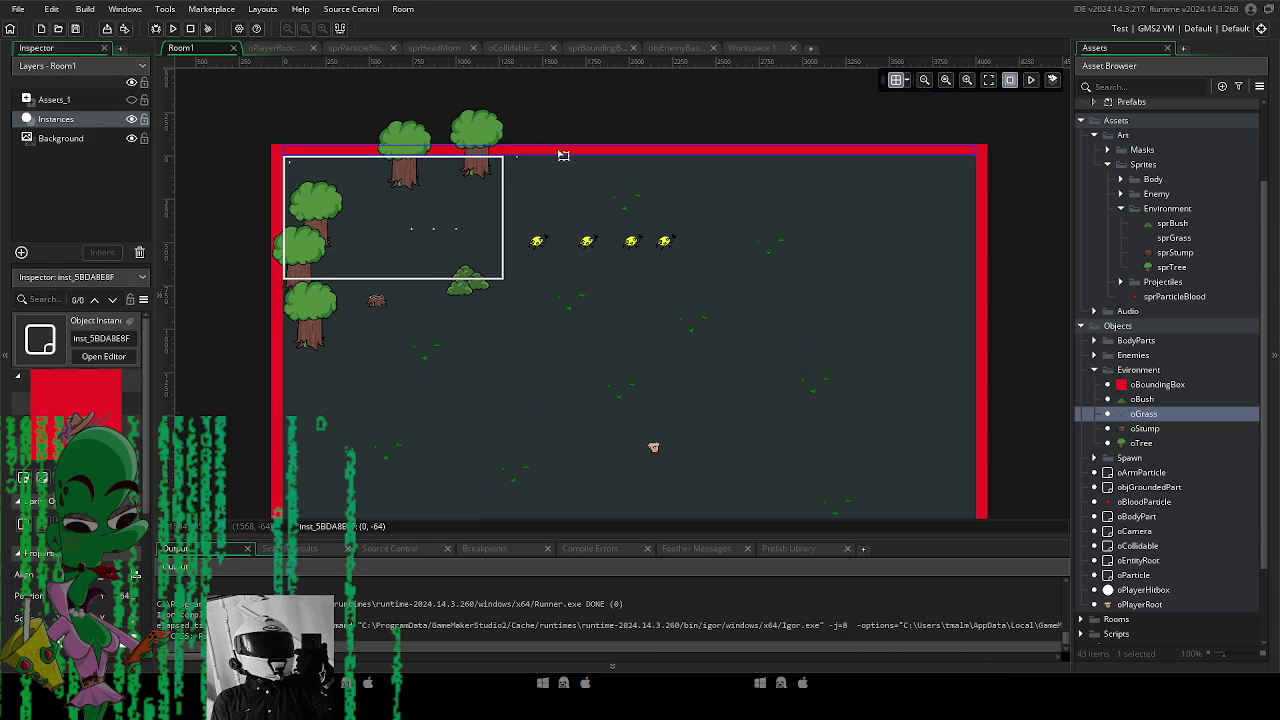
drag(563, 163, 561, 181)
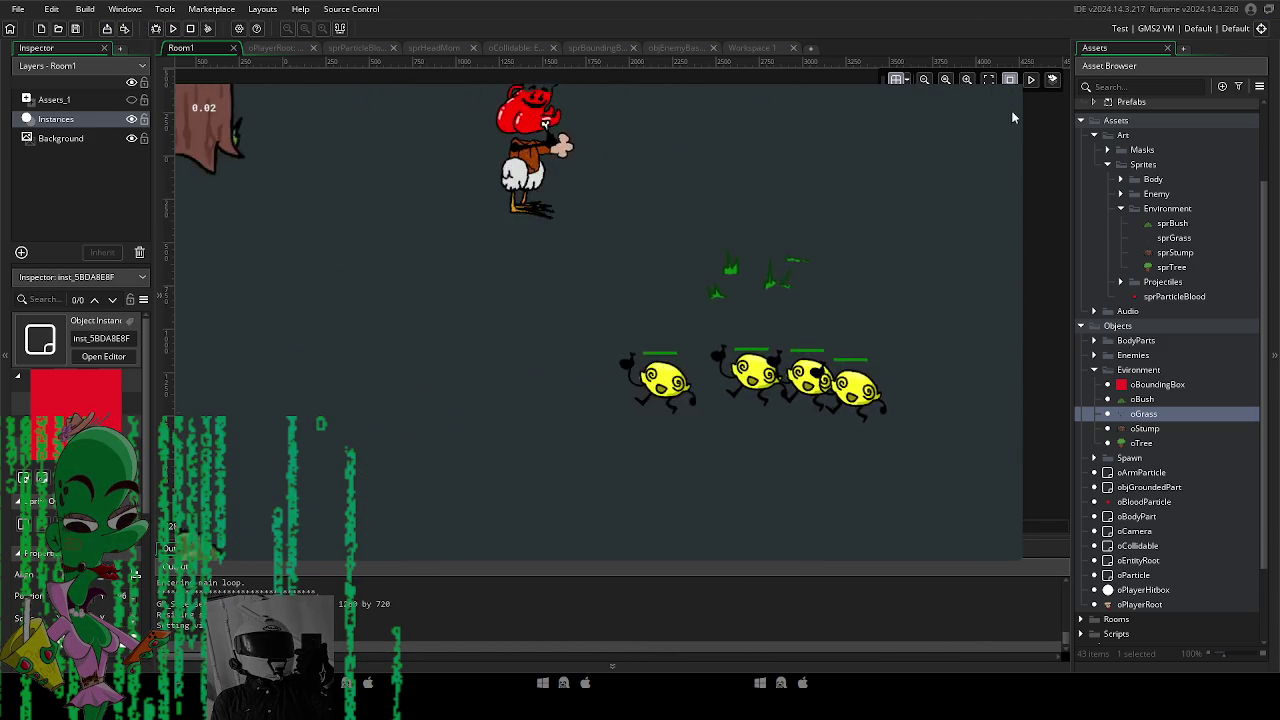
Close the test run and return to Room1 with its lowered top boundary.
key(Escape)
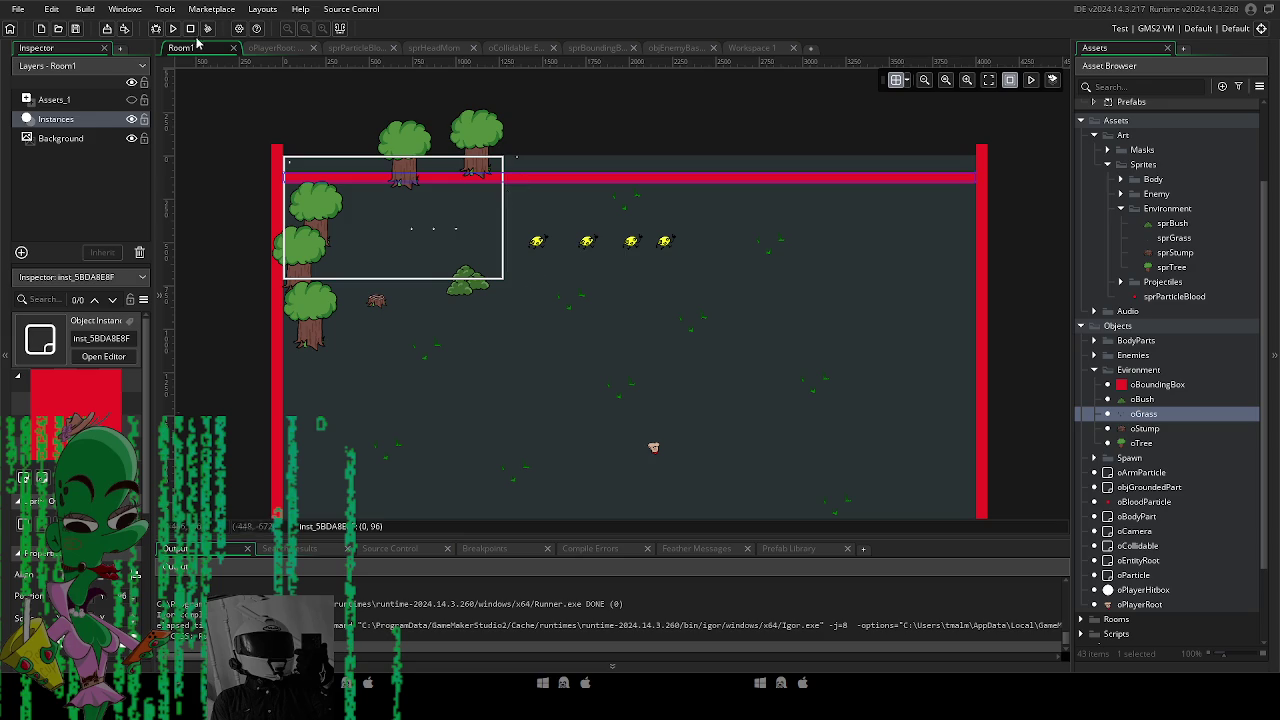
scroll(1155, 470, down, 3)
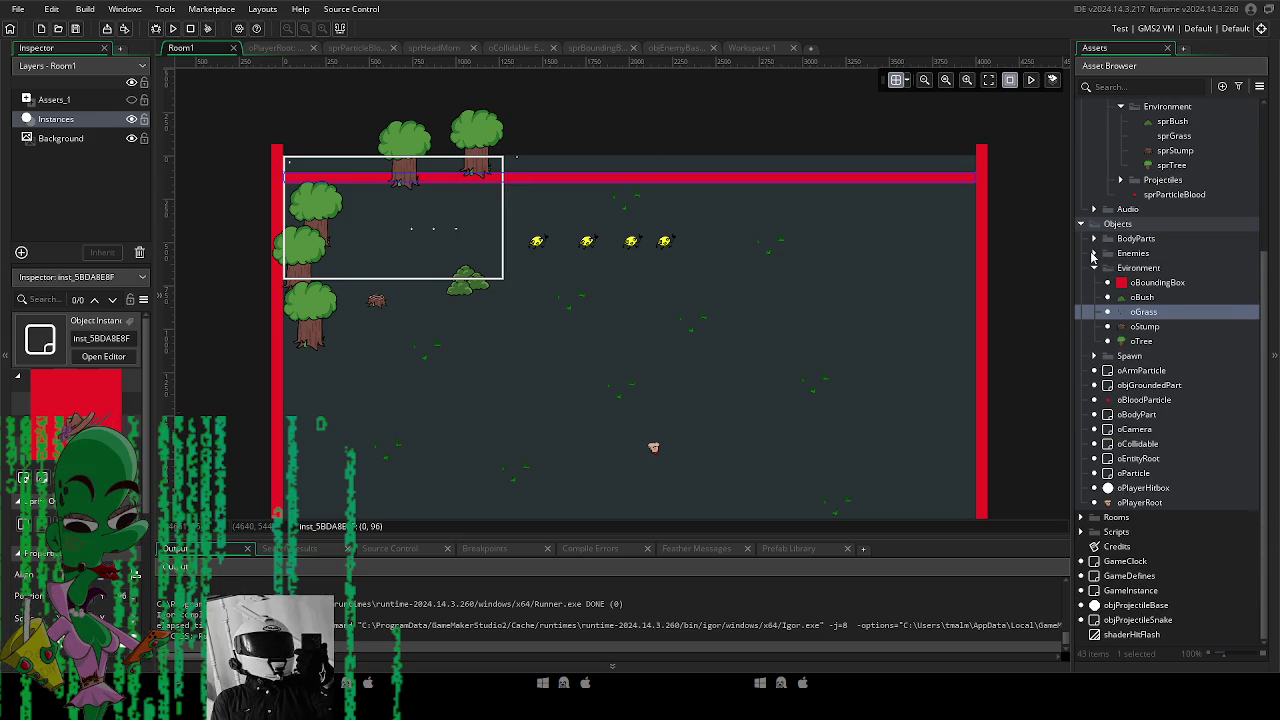
Expand BodyParts > Head in the Asset Browser and open objHeadBase.
click(1094, 253)
click(1094, 253)
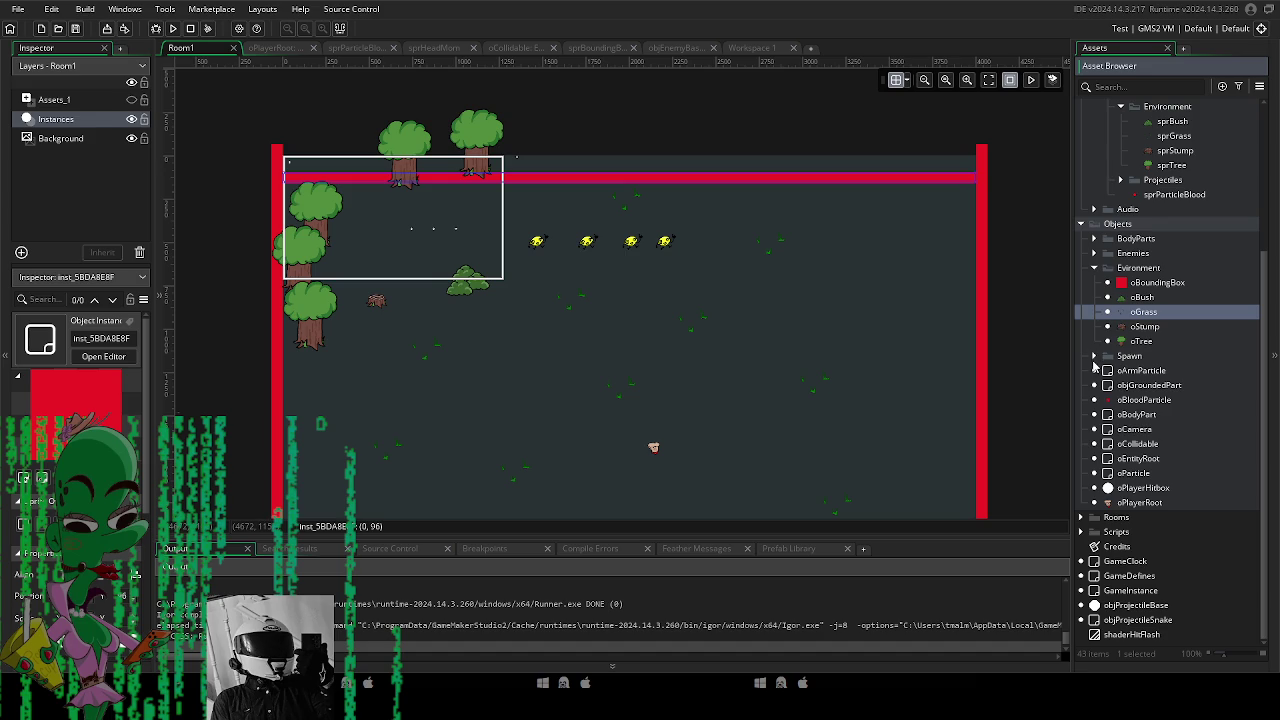
scroll(1127, 245, up, 3)
scroll(1127, 245, down, 3)
click(1094, 280)
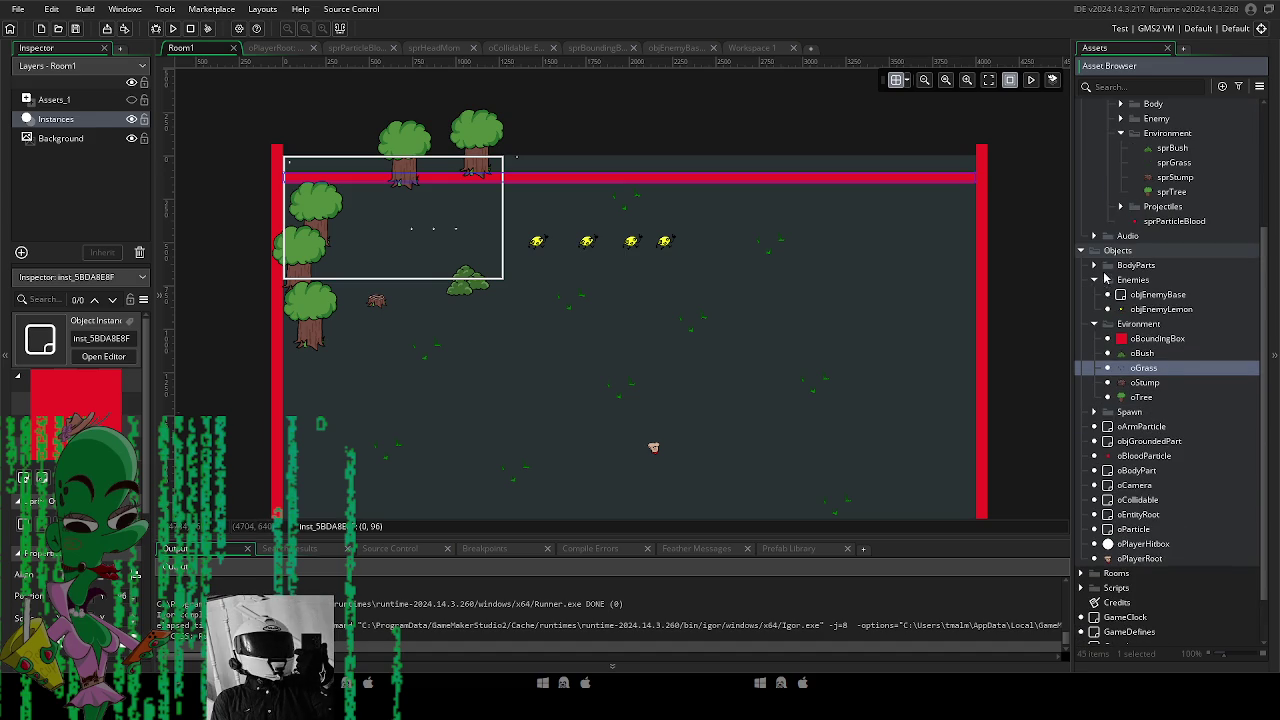
click(1094, 280)
click(1094, 265)
click(1107, 295)
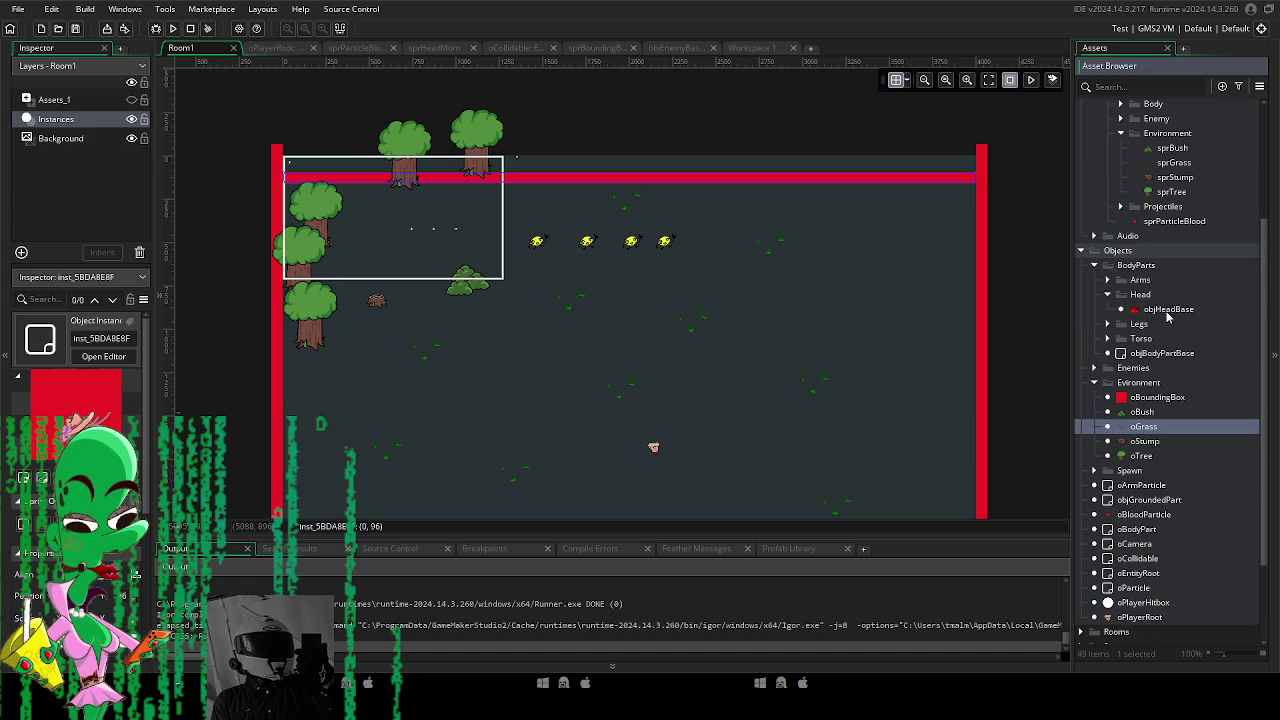
double_click(1166, 311)
Assign objHeadBase the sprHeadJing sprite from Art/Sprites/Body/Heads.
click(306, 204)
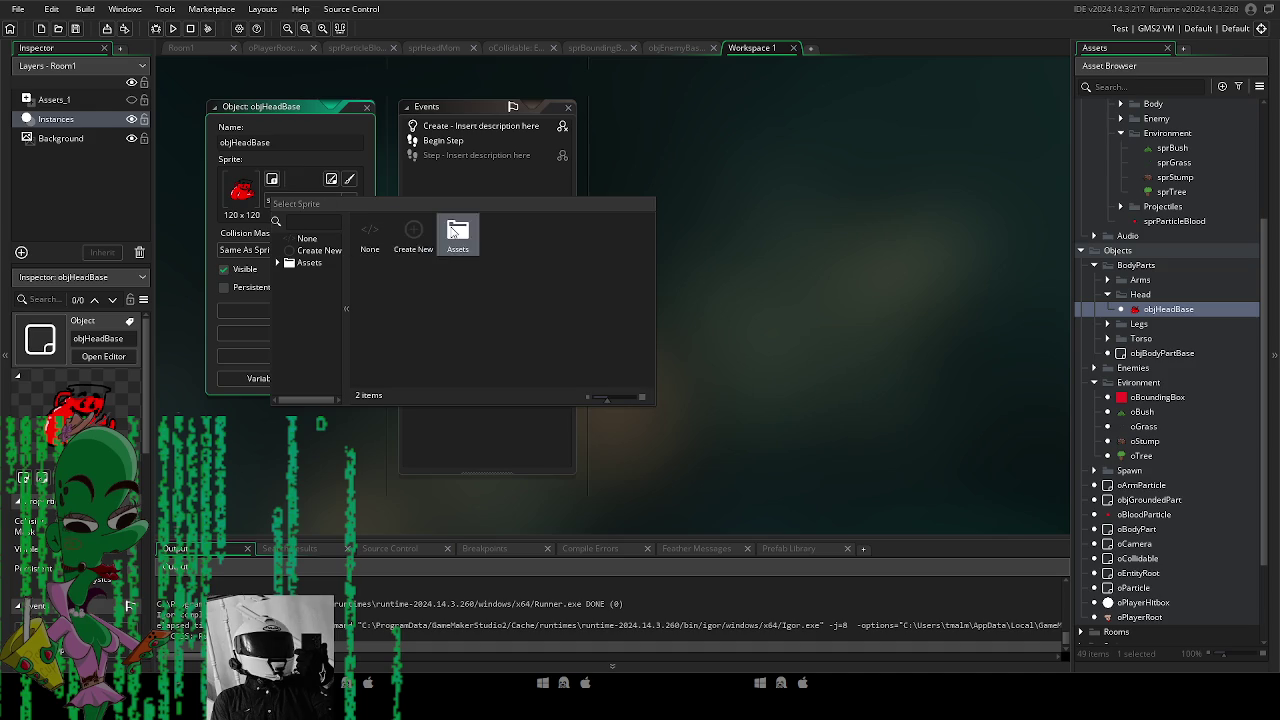
double_click(413, 232)
double_click(457, 232)
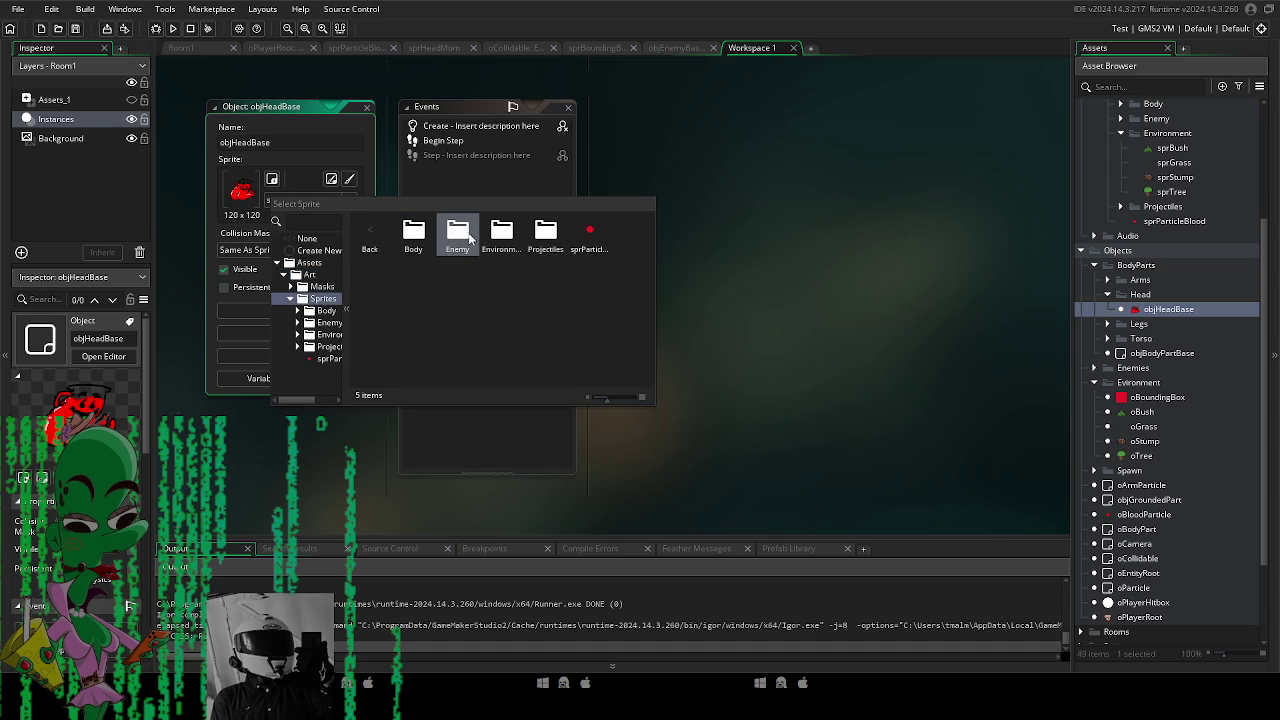
double_click(409, 236)
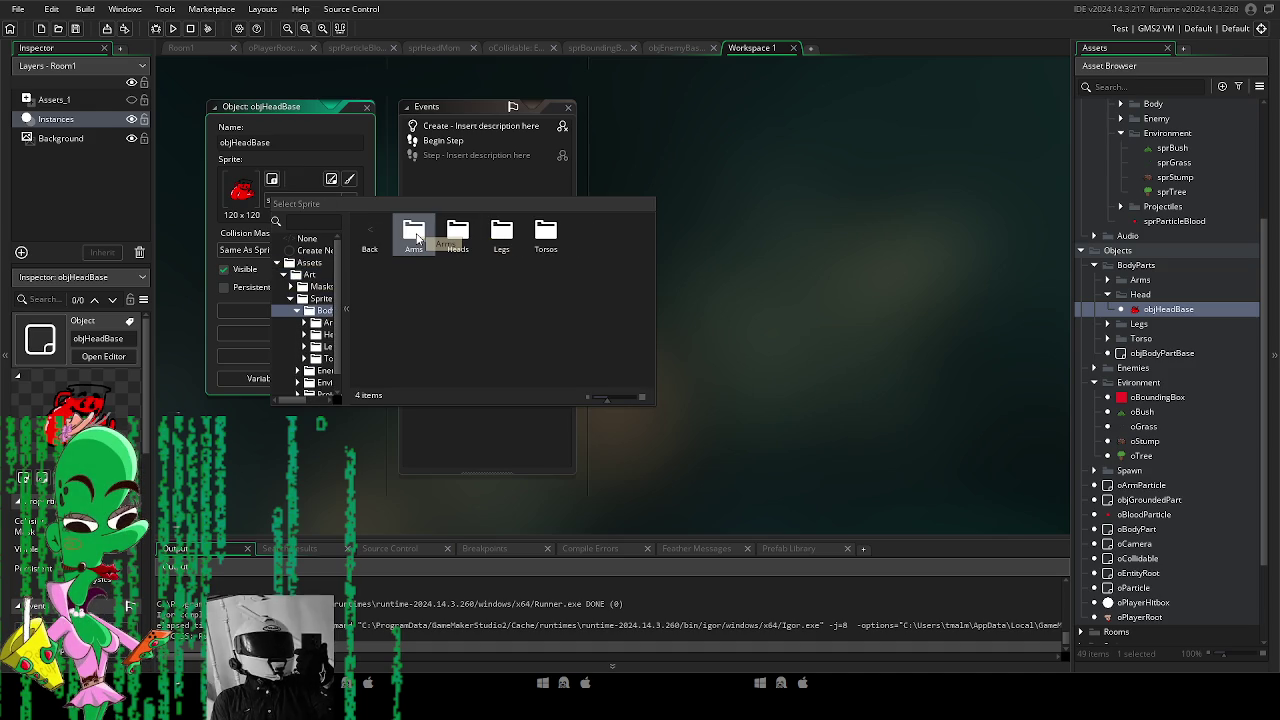
double_click(468, 240)
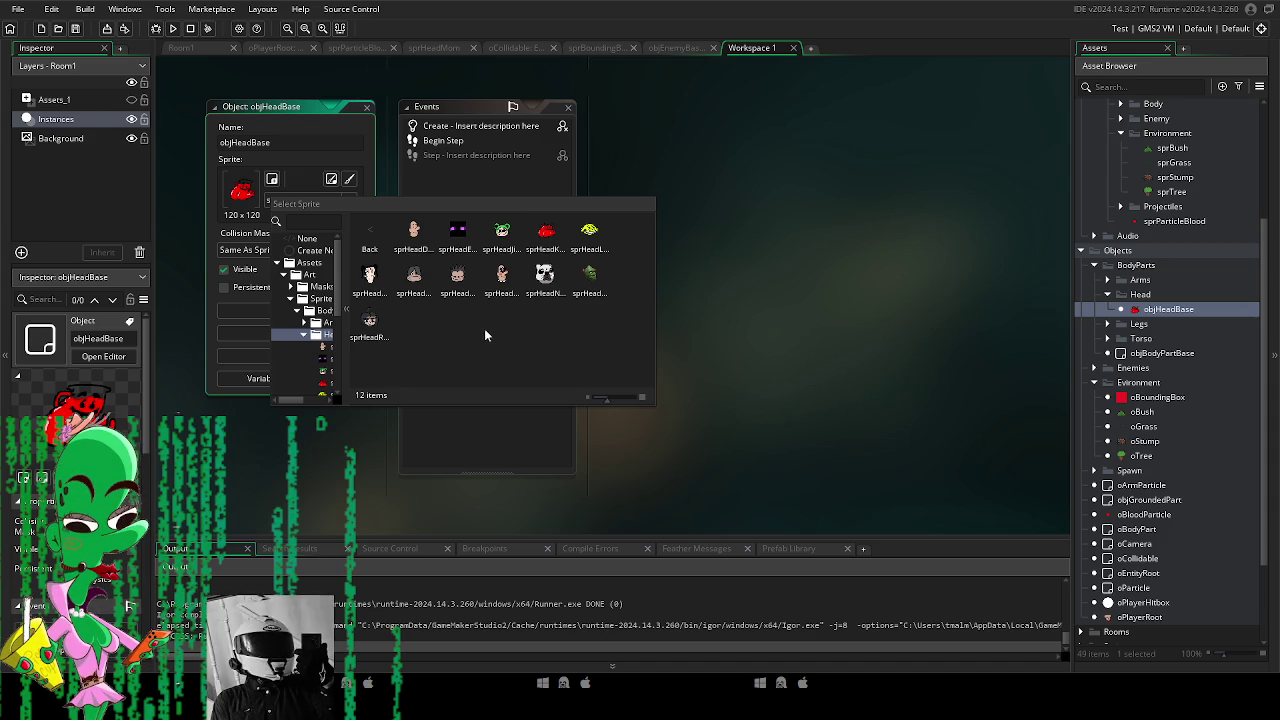
click(500, 240)
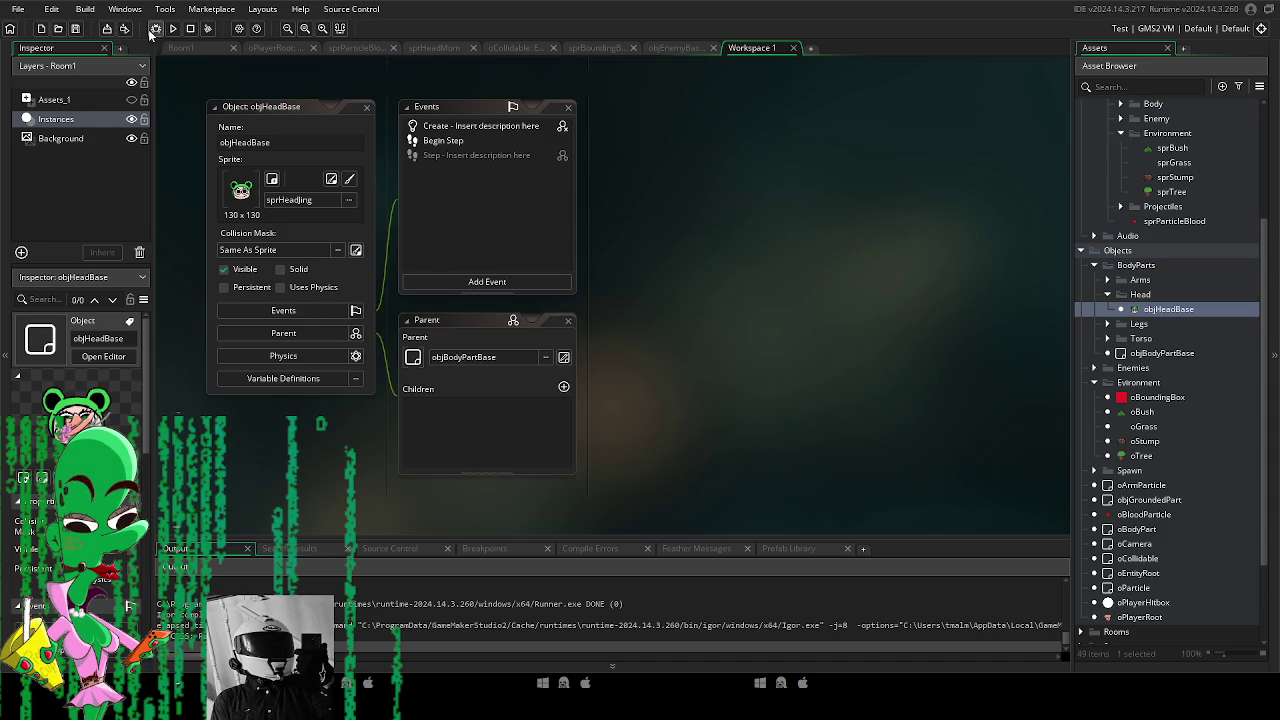
Run the game with F5, walk the frog-hat player around with WASD, then quit.
key(F5)
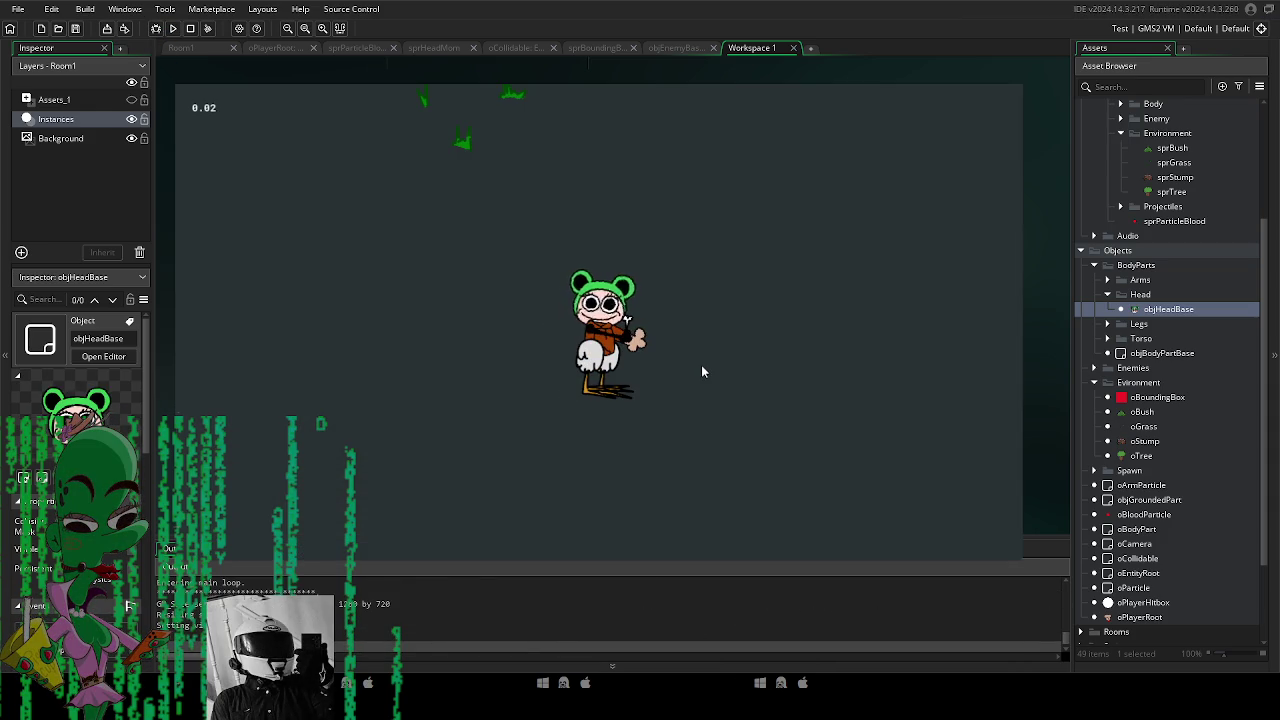
key(a)
key(w)
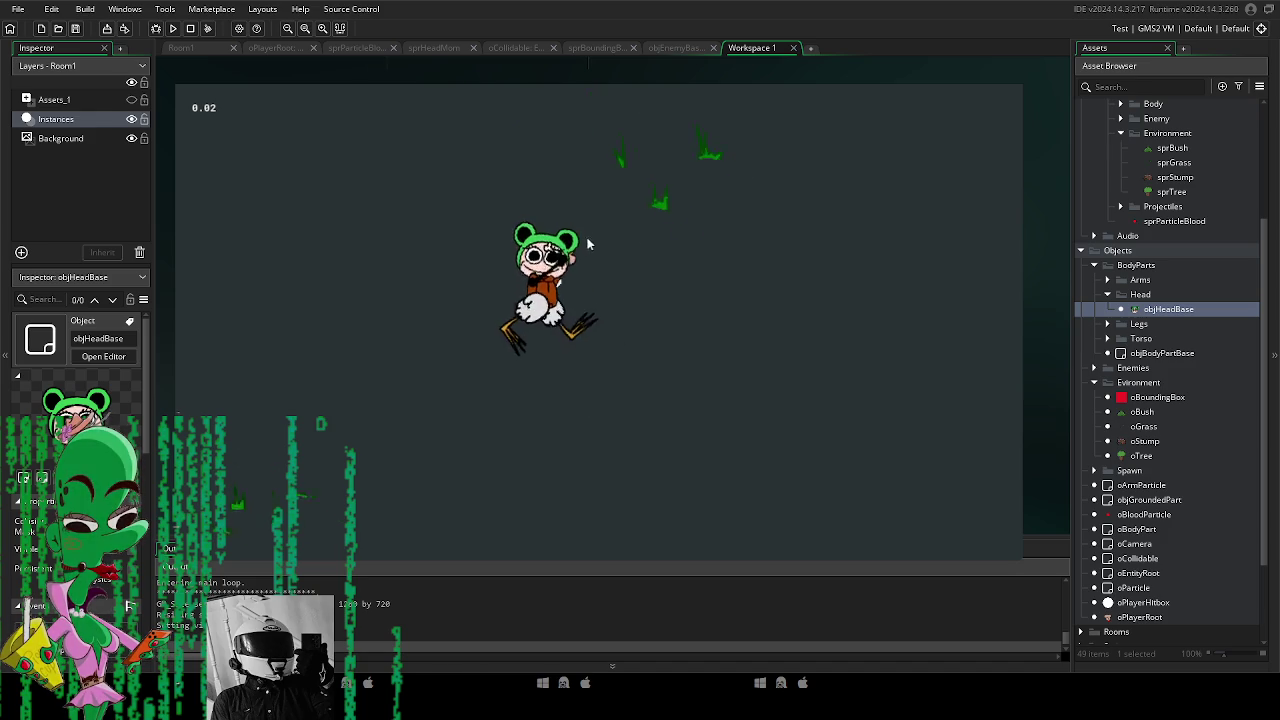
key(d)
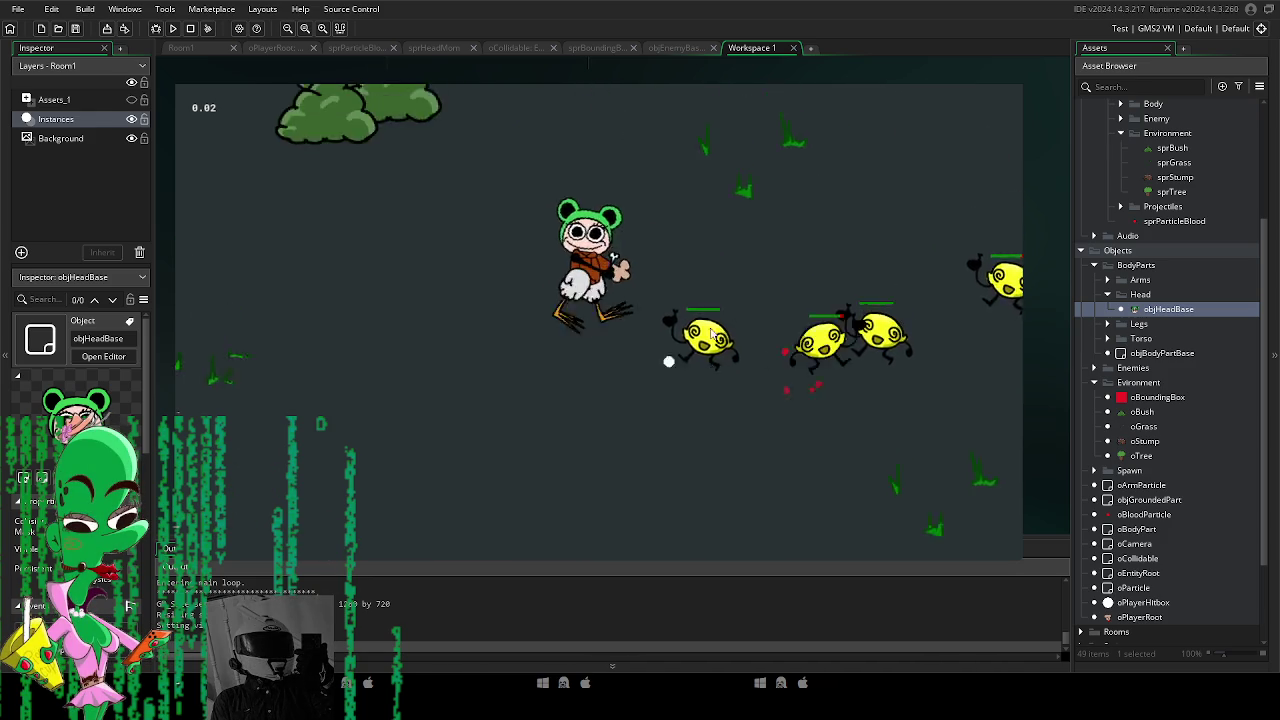
key(s)
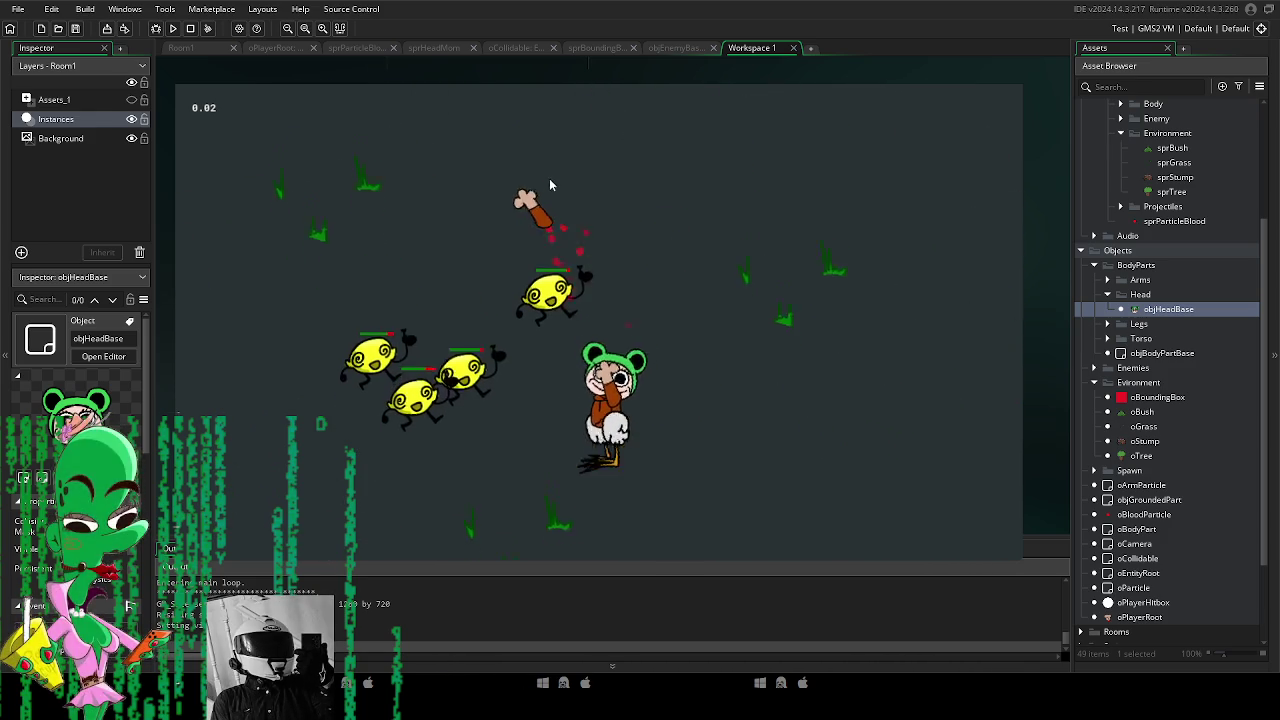
key(a)
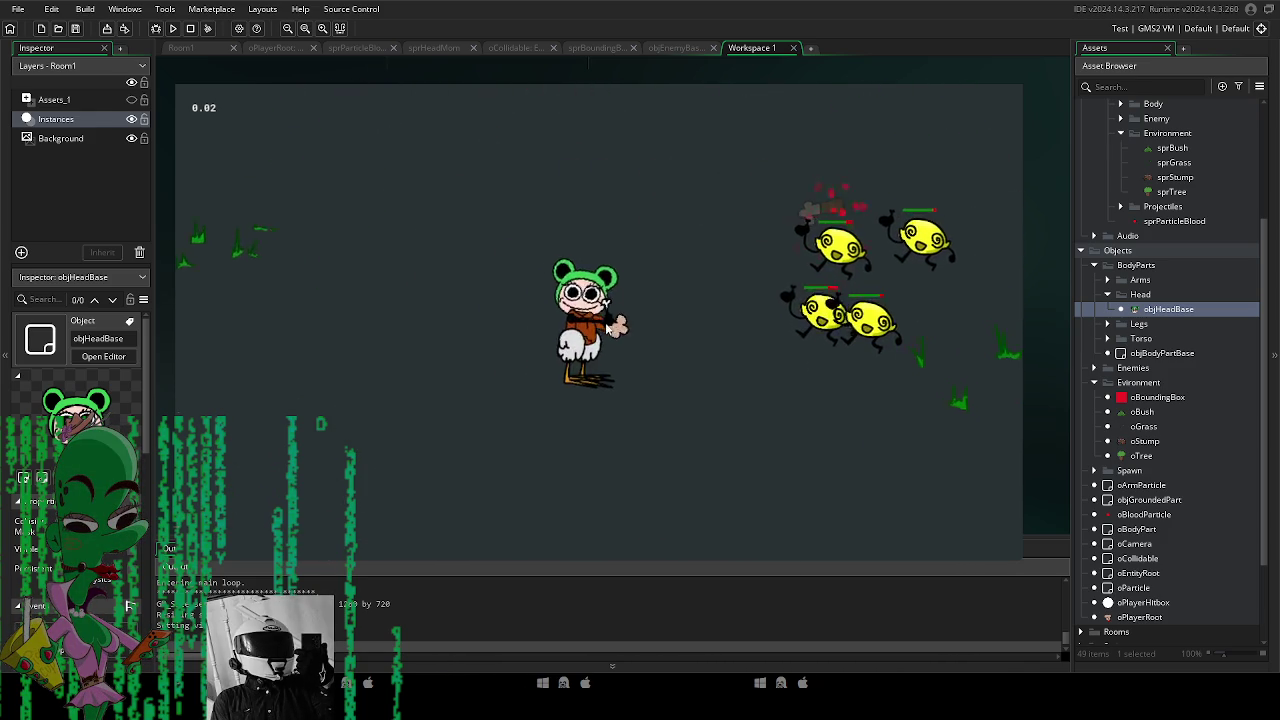
key(w)
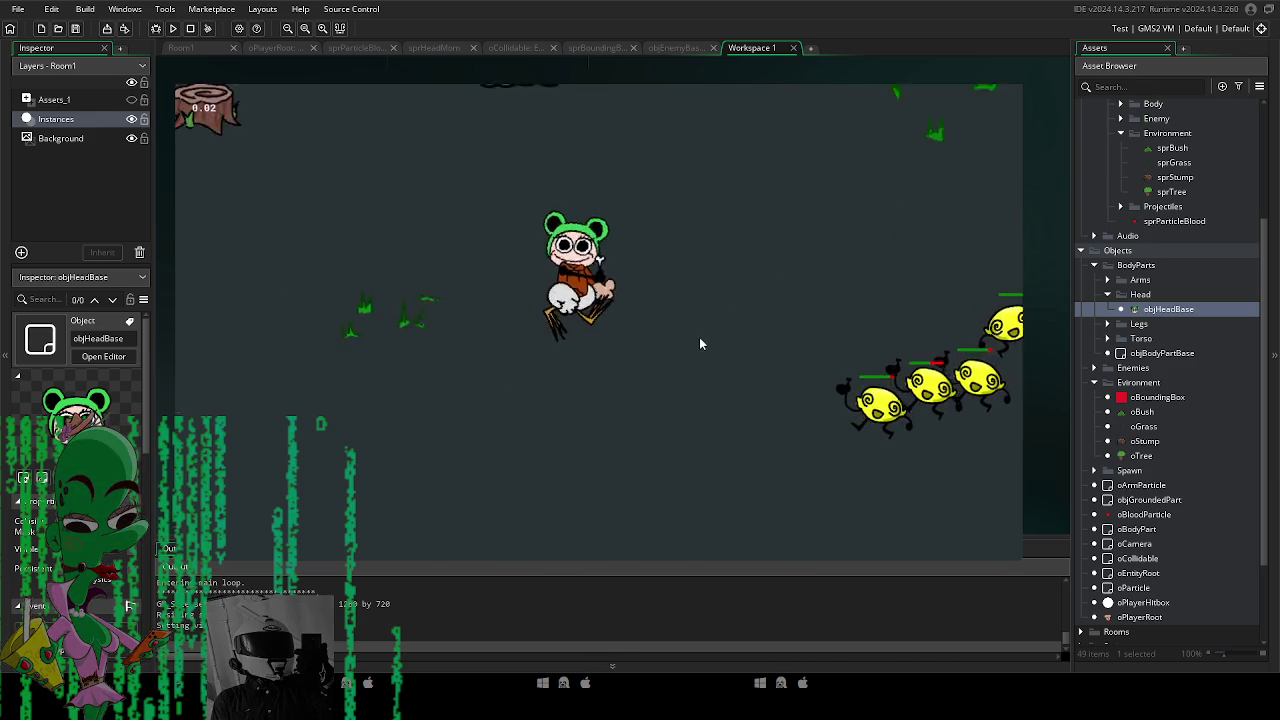
key(s)
key(s)
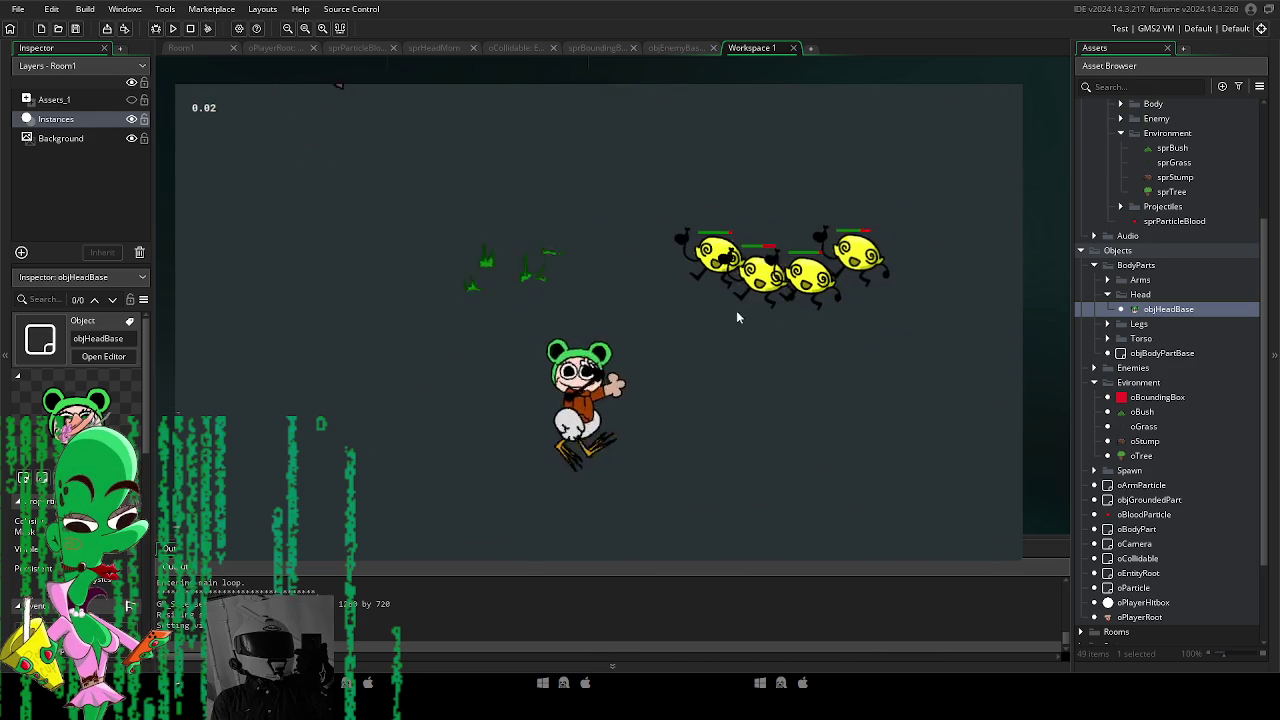
key(Escape)
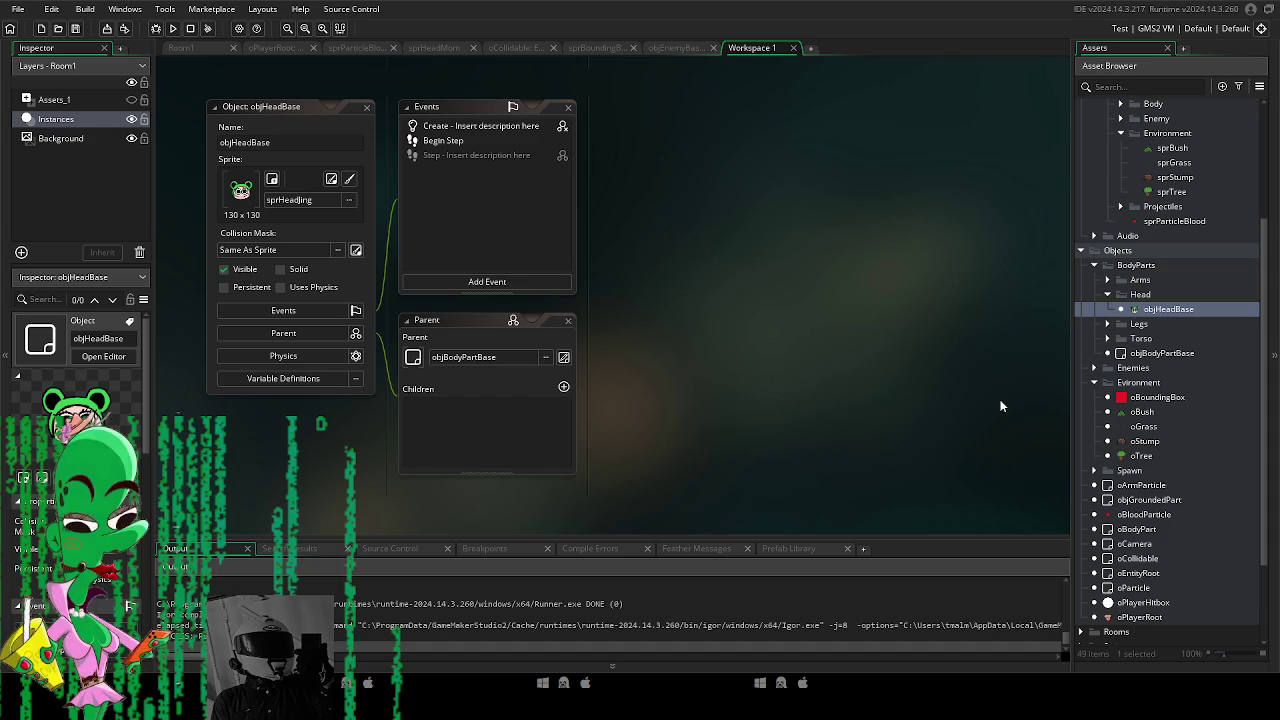
Open oPlayerRoot and bring up its Create event code.
scroll(1178, 451, down, 3)
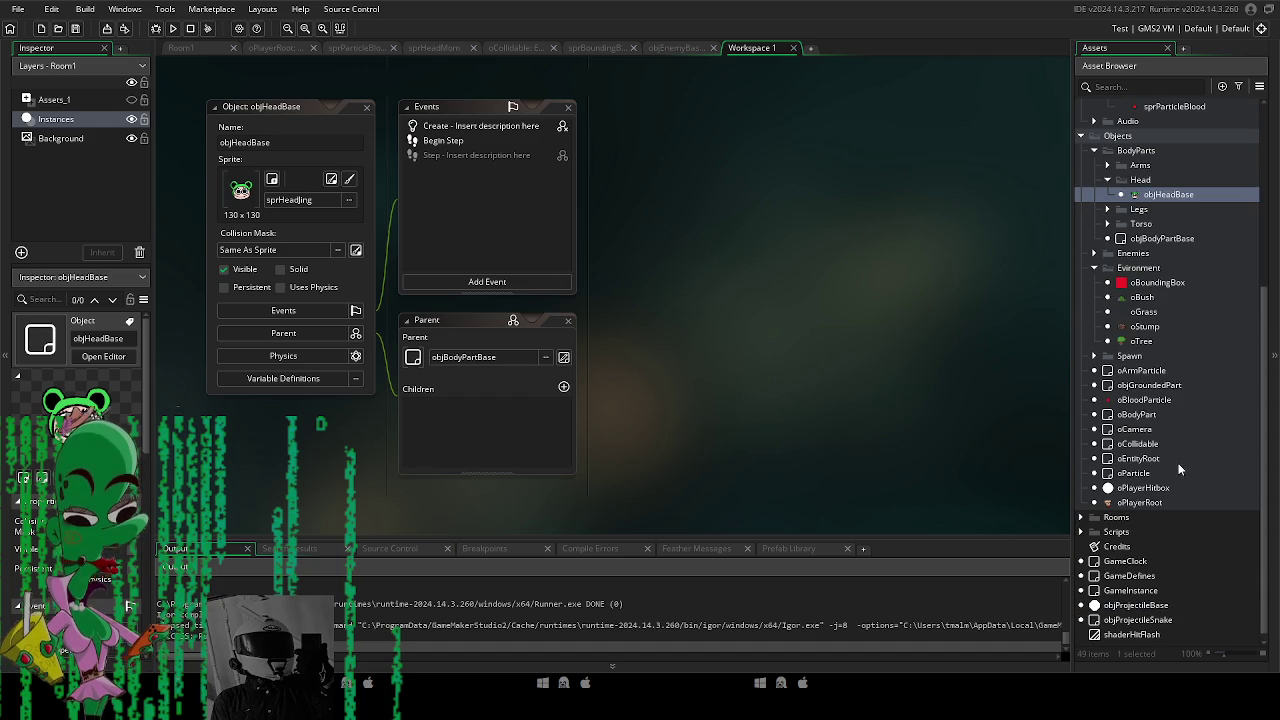
double_click(1140, 503)
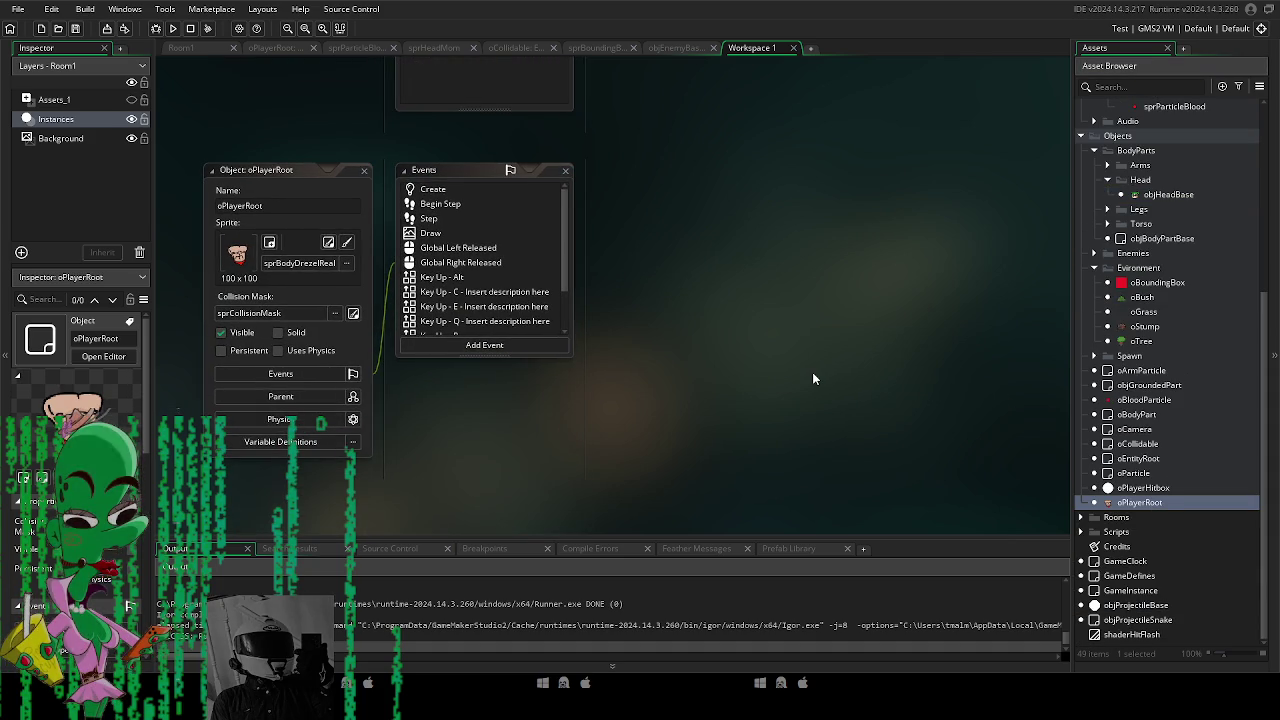
double_click(431, 218)
scroll(513, 404, down, 8)
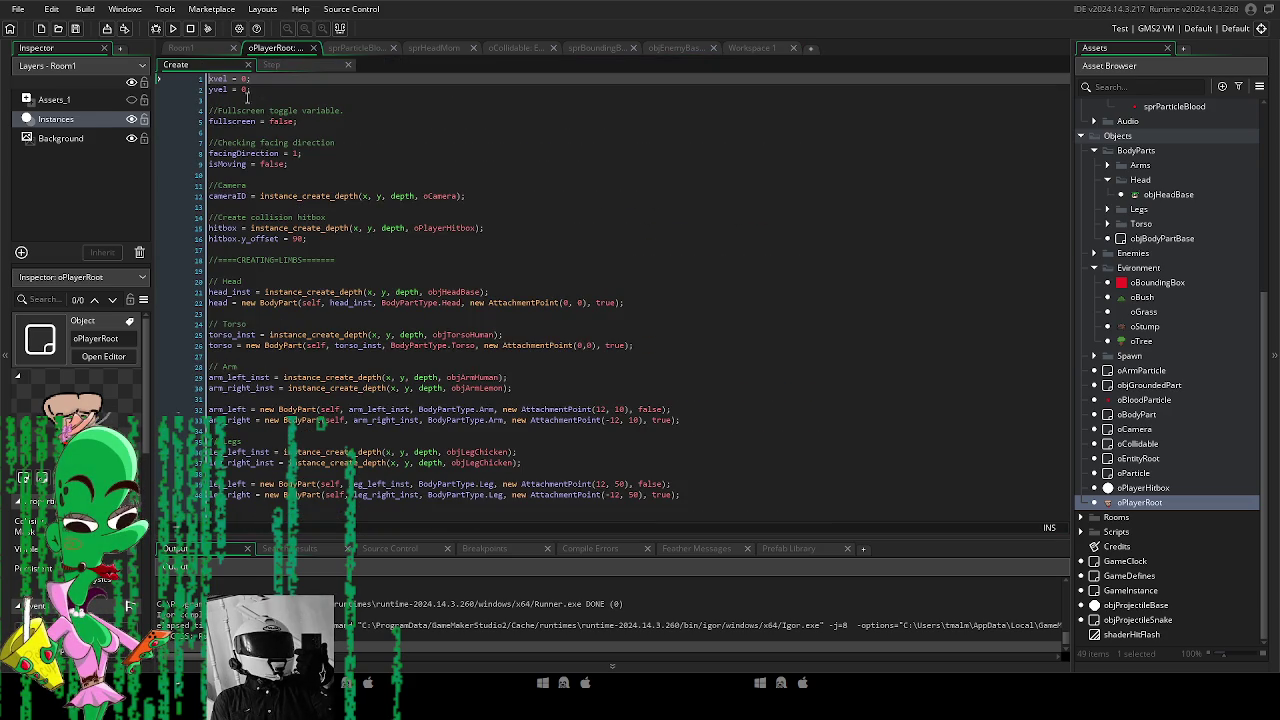
click(175, 64)
double_click(1160, 503)
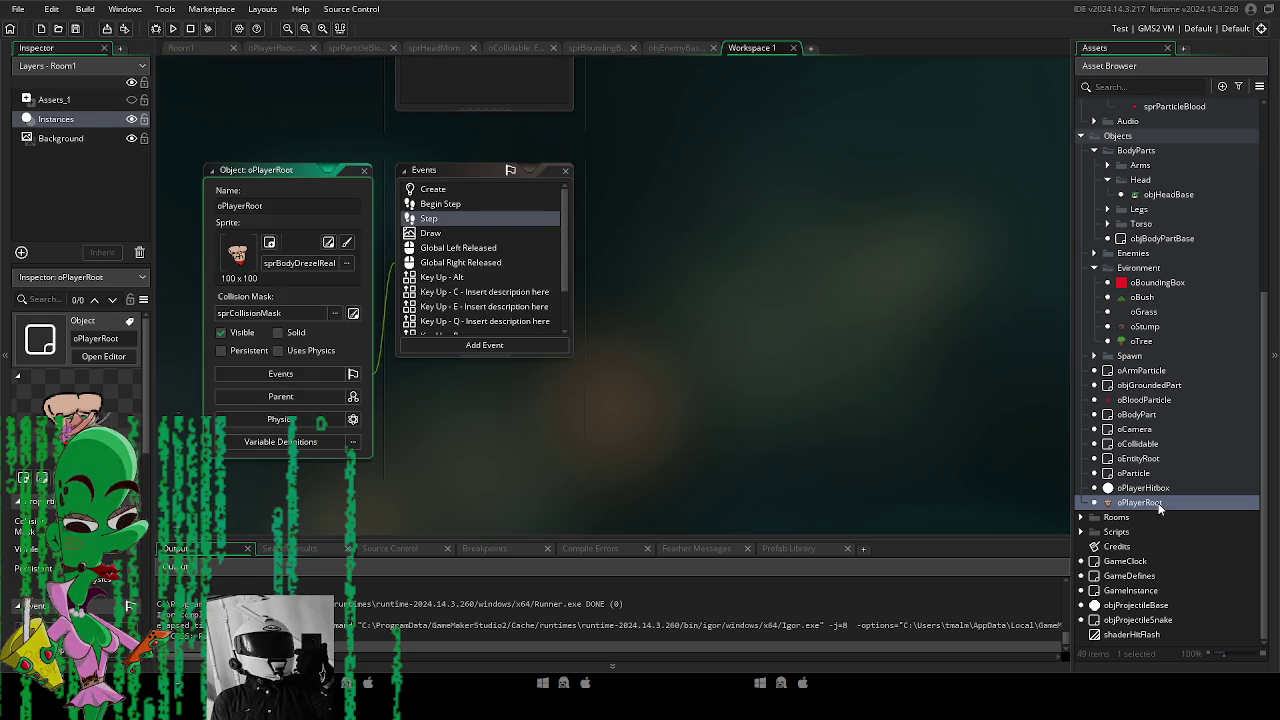
double_click(440, 200)
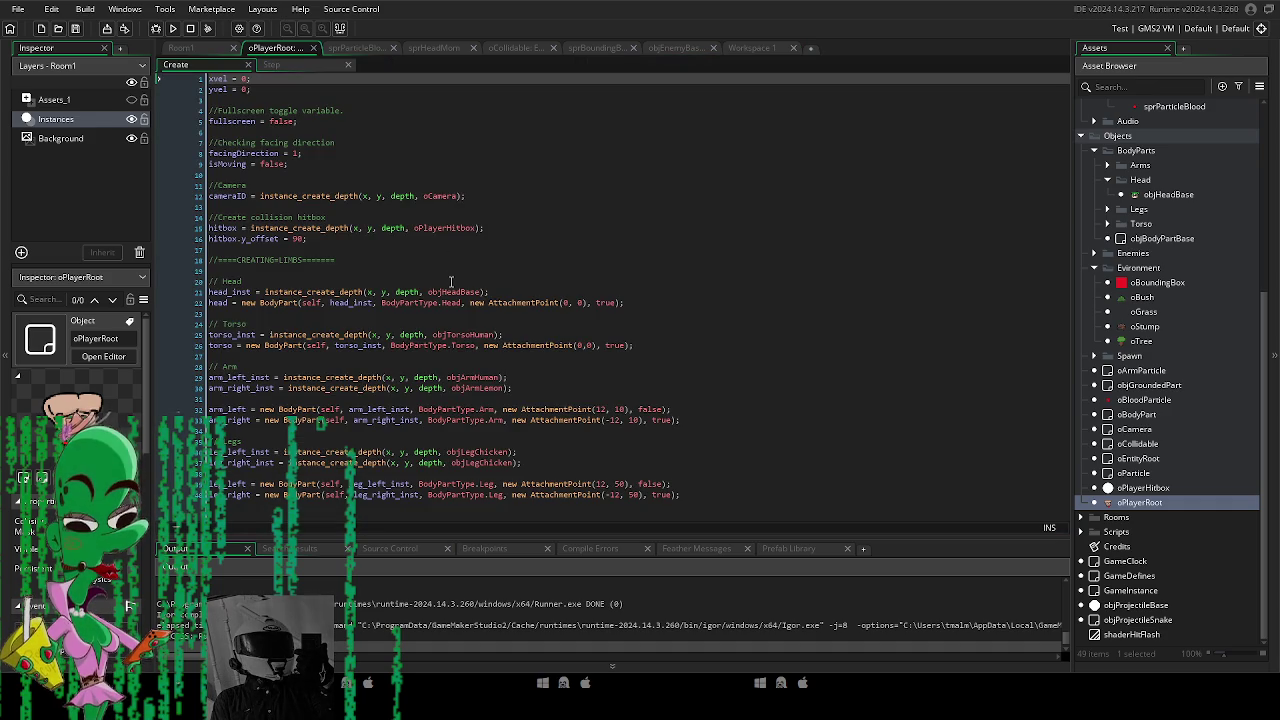
Change the head's instance_create_depth depth to depth-1, test it, then revert to depth.
mouse_move(442, 287)
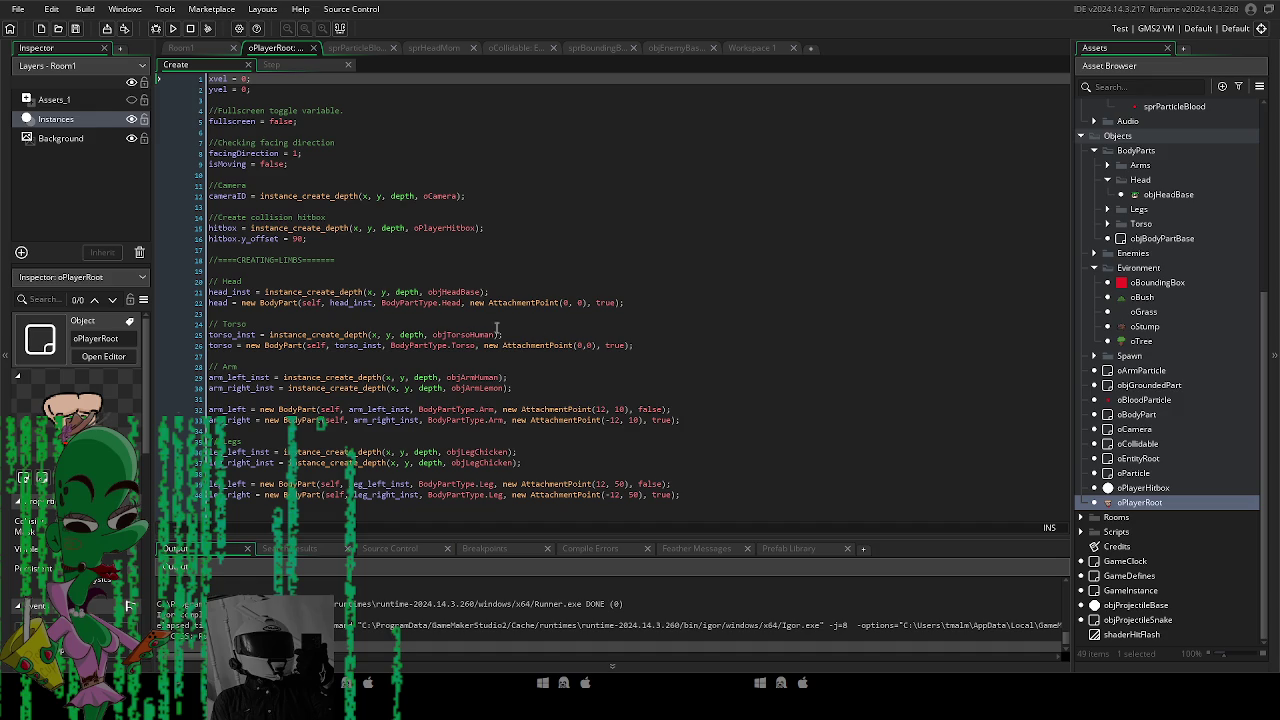
click(418, 291)
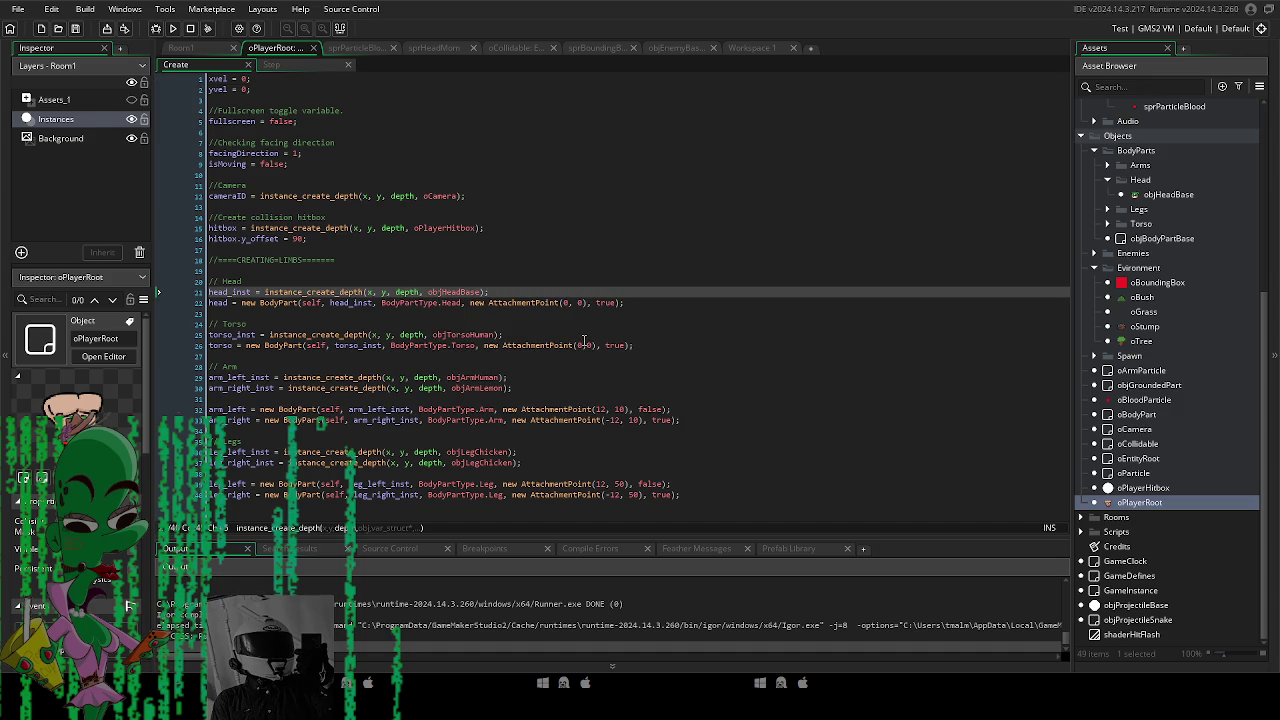
text(-1)
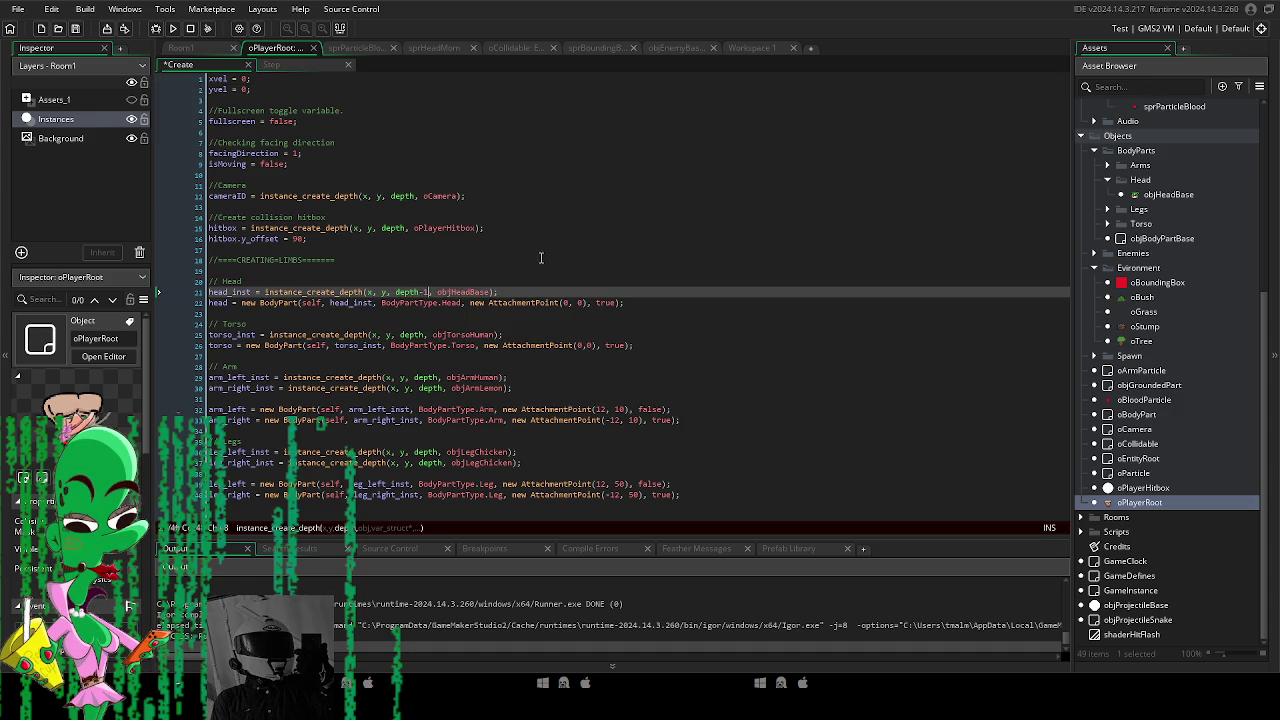
click(540, 259)
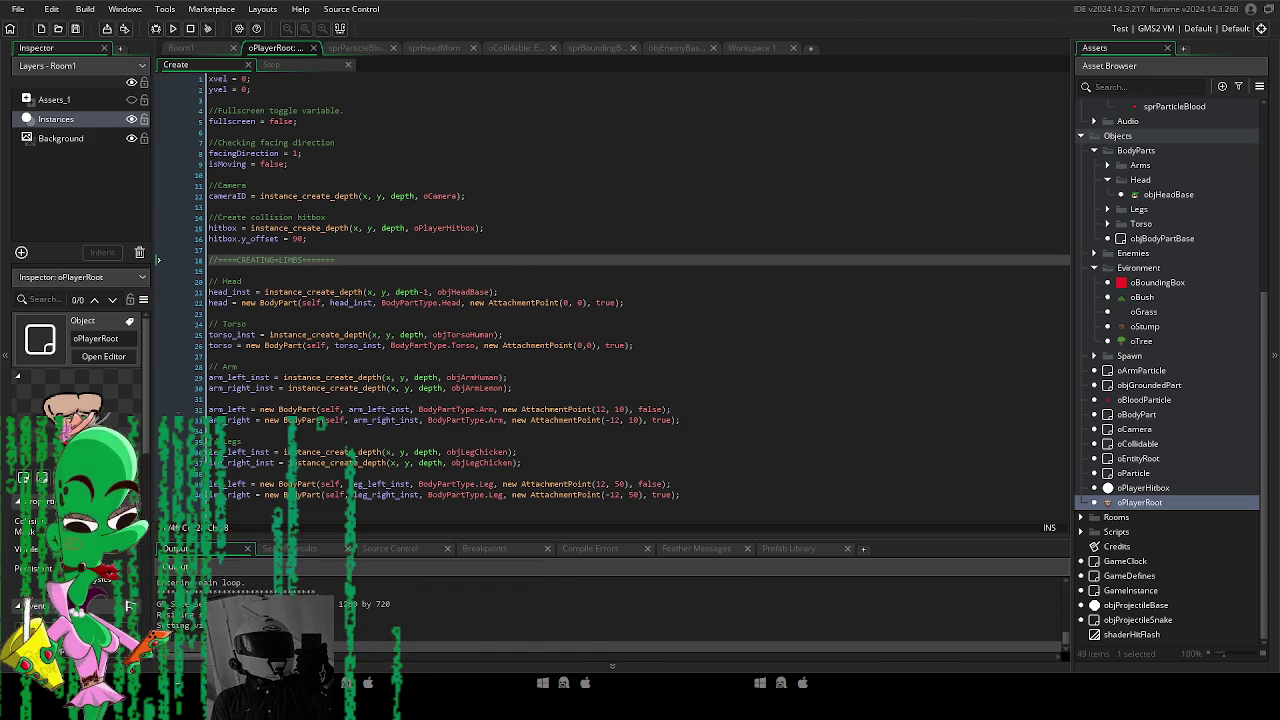
key(Escape)
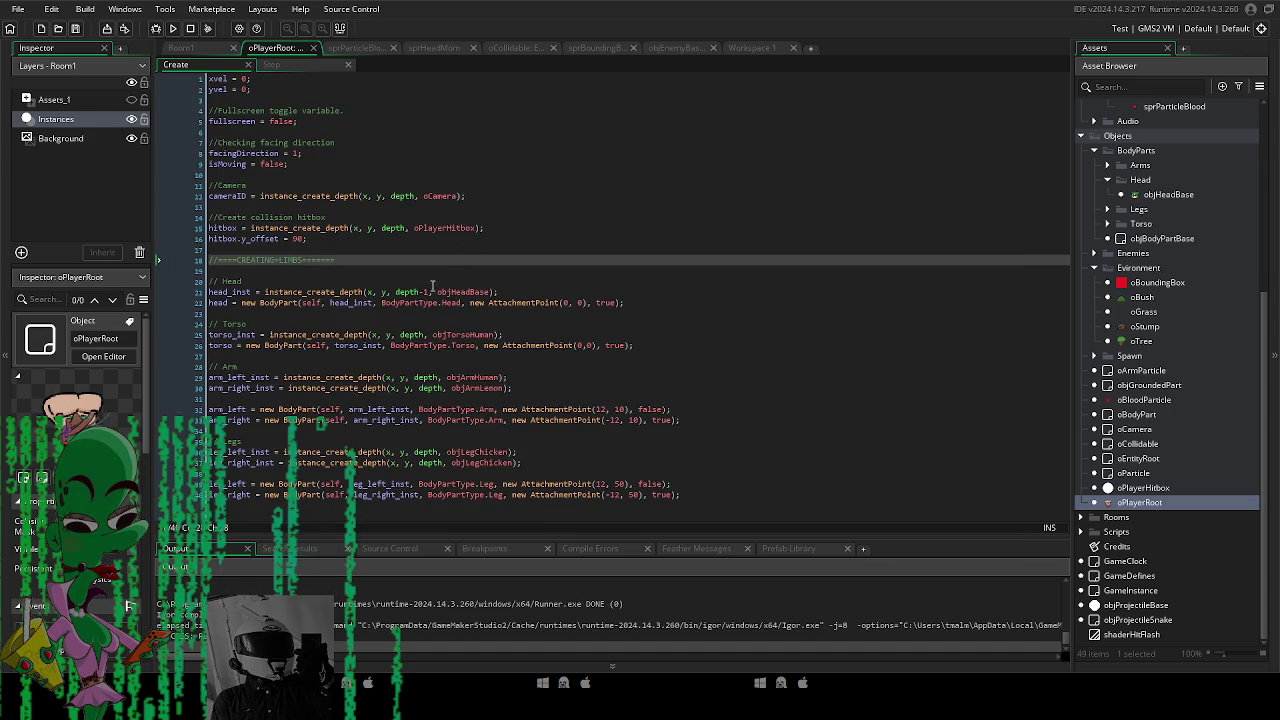
key(ctrl+space)
click(537, 260)
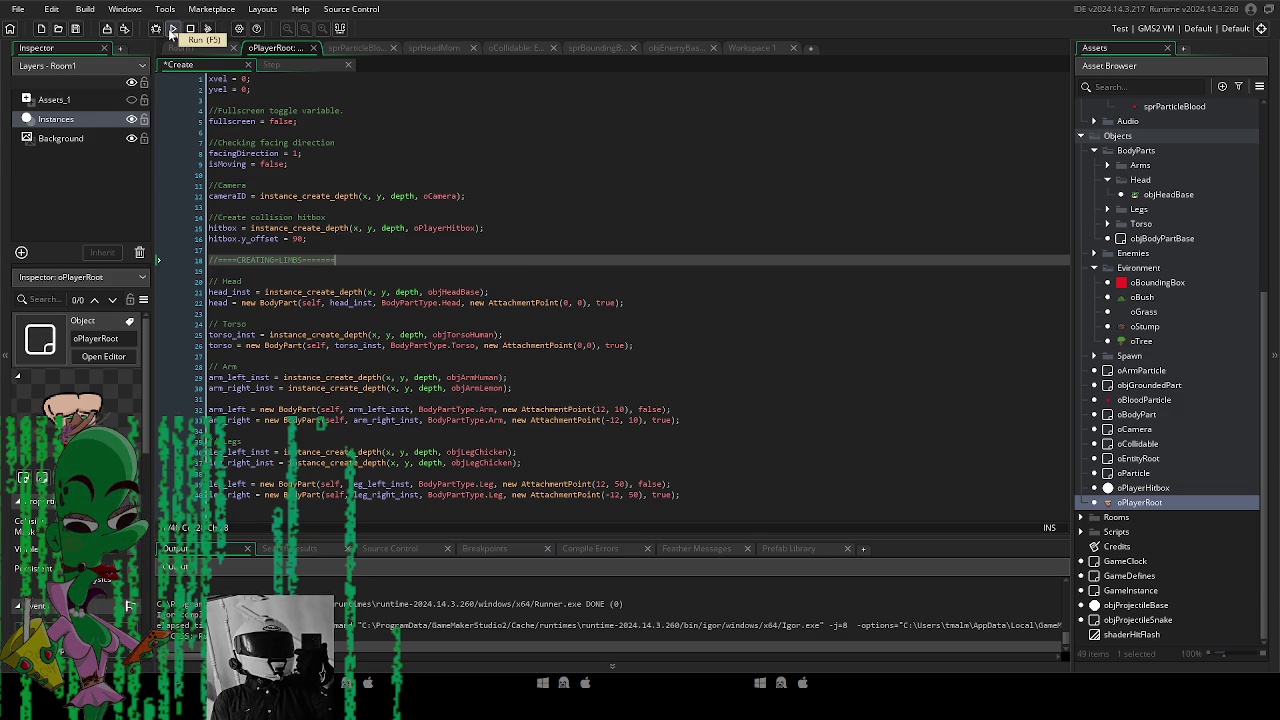
double_click(1150, 197)
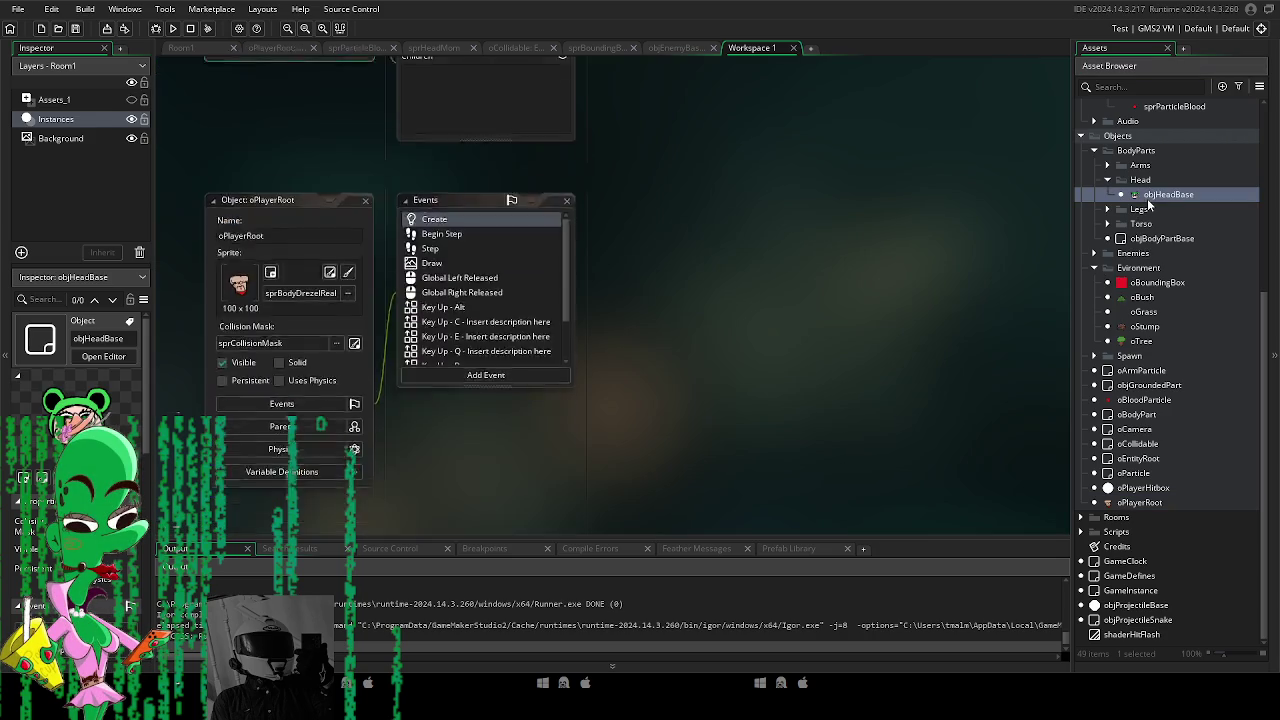
Inspect objHeadBase's Step code where the Head case sets depth to body.depth + 2.
click(460, 141)
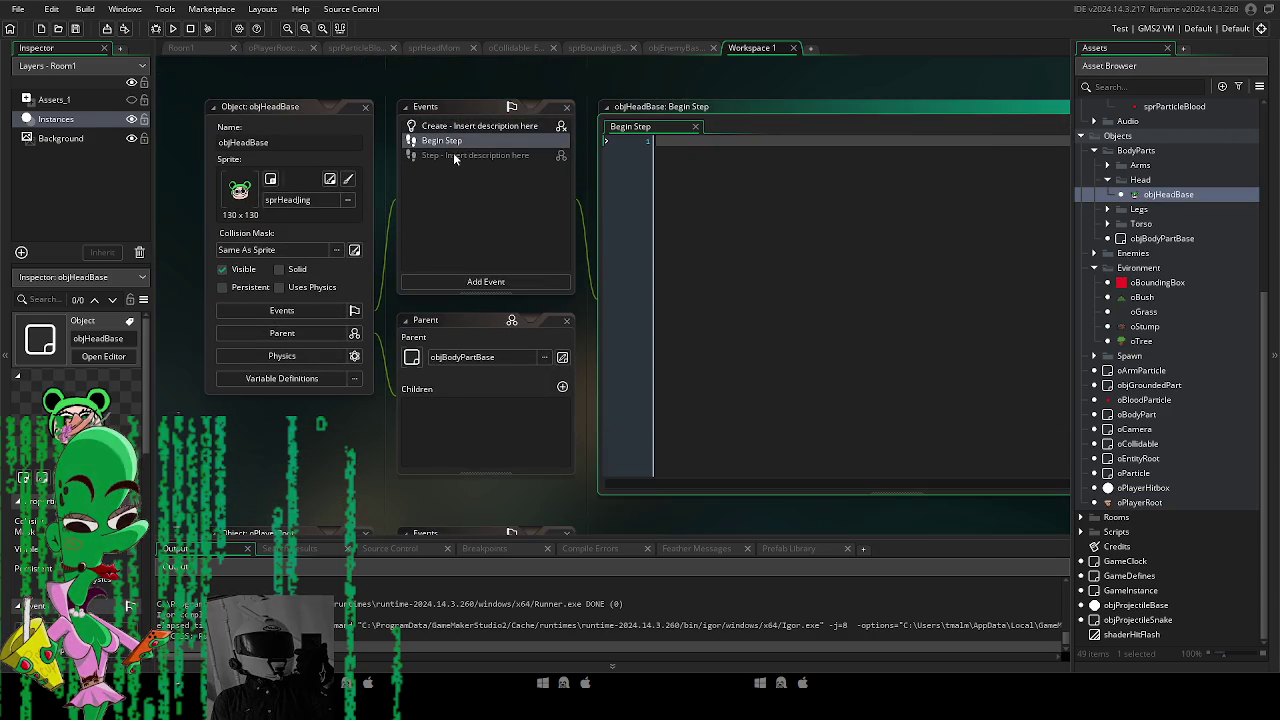
click(453, 155)
scroll(705, 302, down, 5)
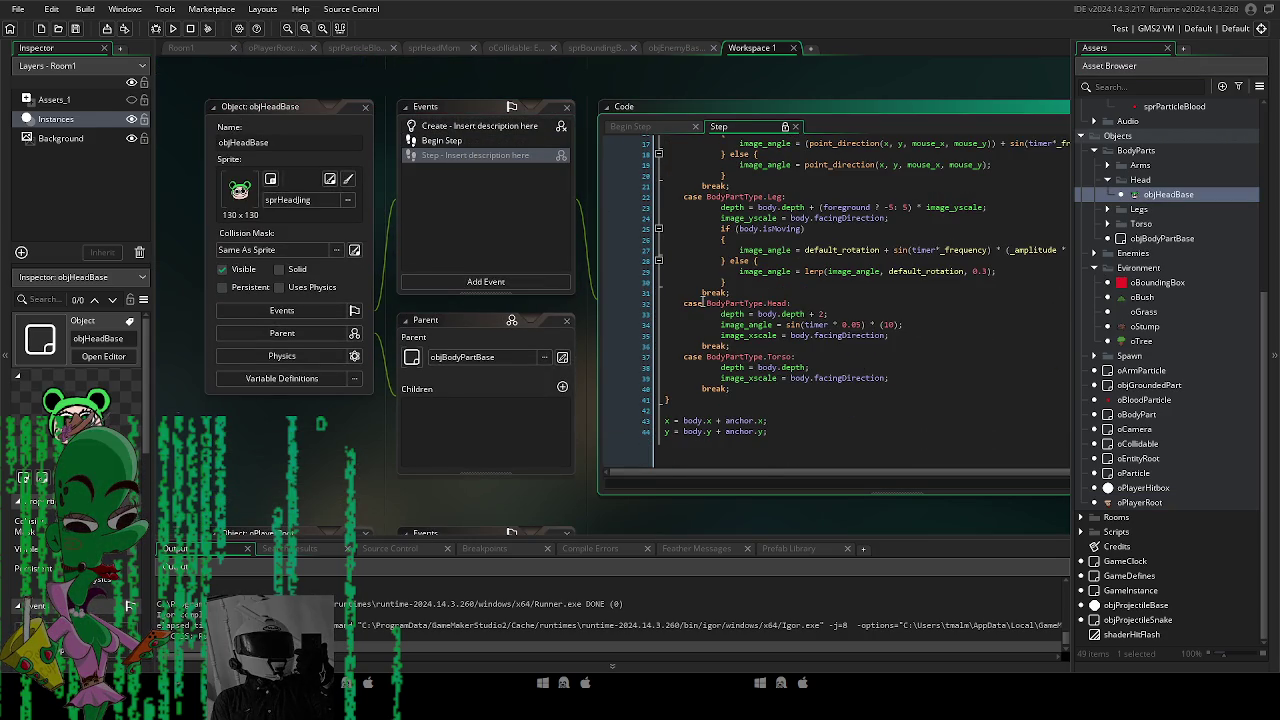
scroll(703, 304, up, 4)
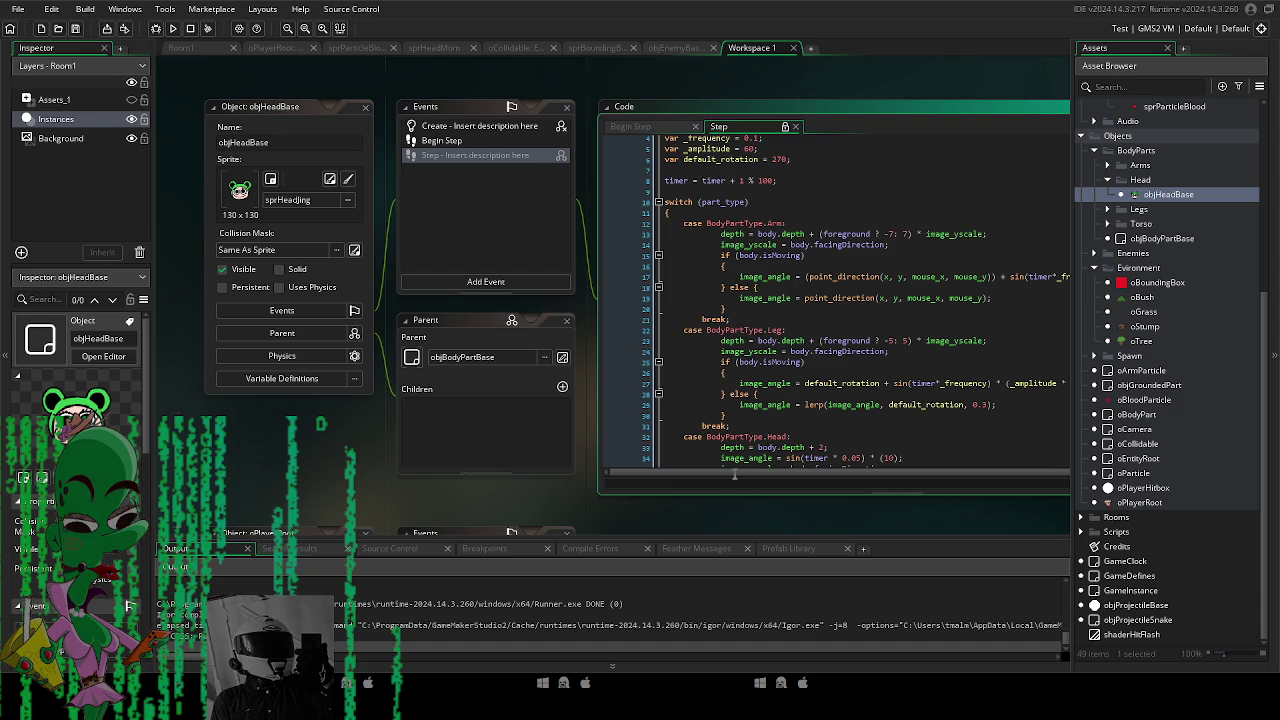
drag(738, 498, 565, 503)
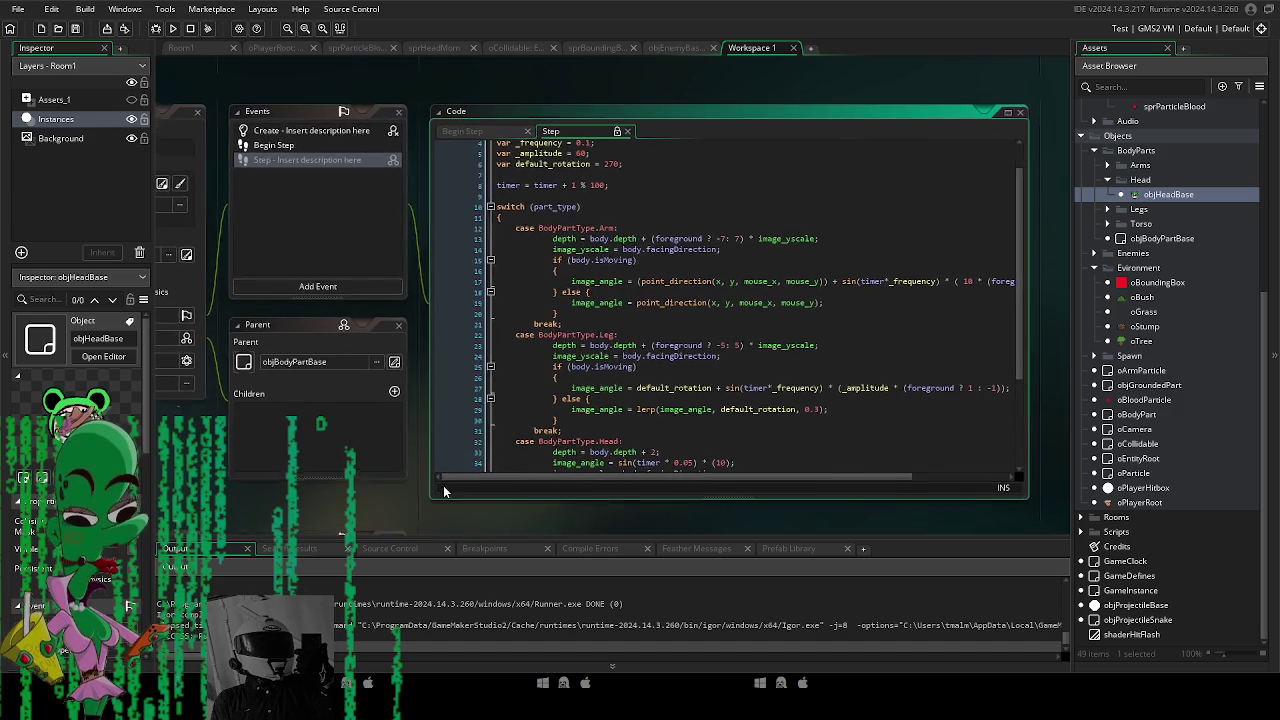
scroll(641, 369, down, 3)
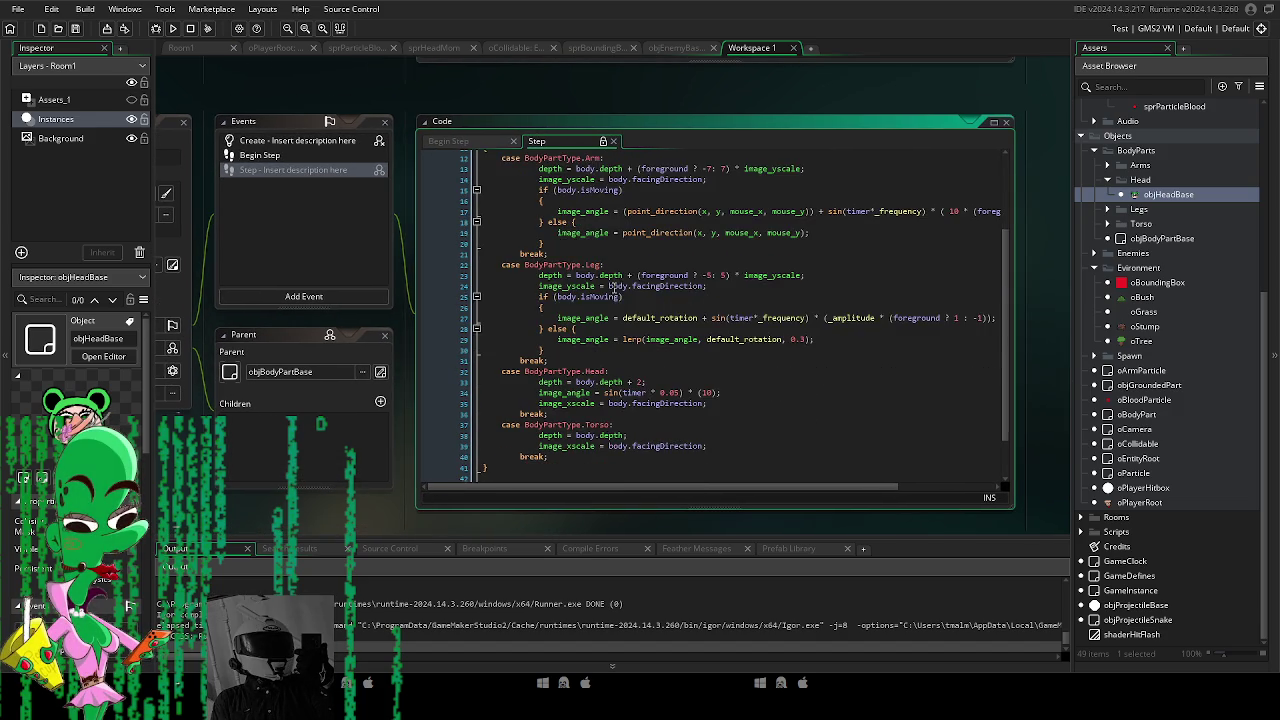
scroll(615, 340, down, 1)
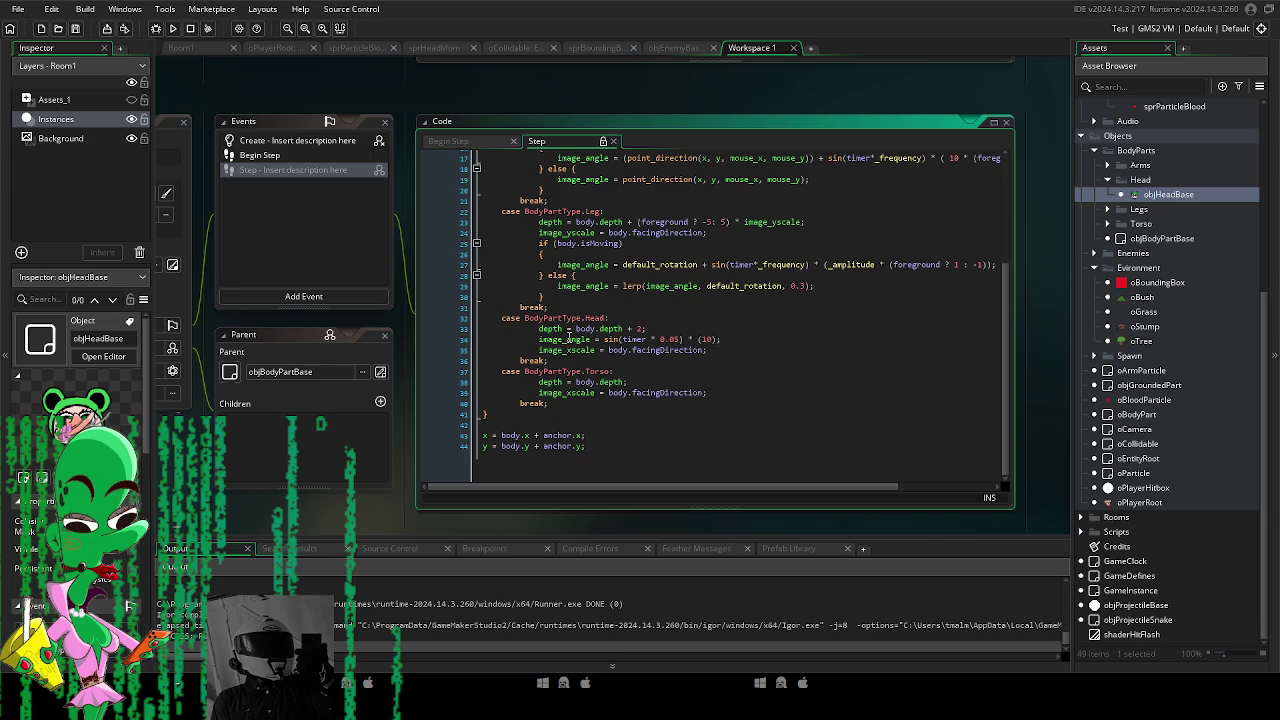
click(628, 328)
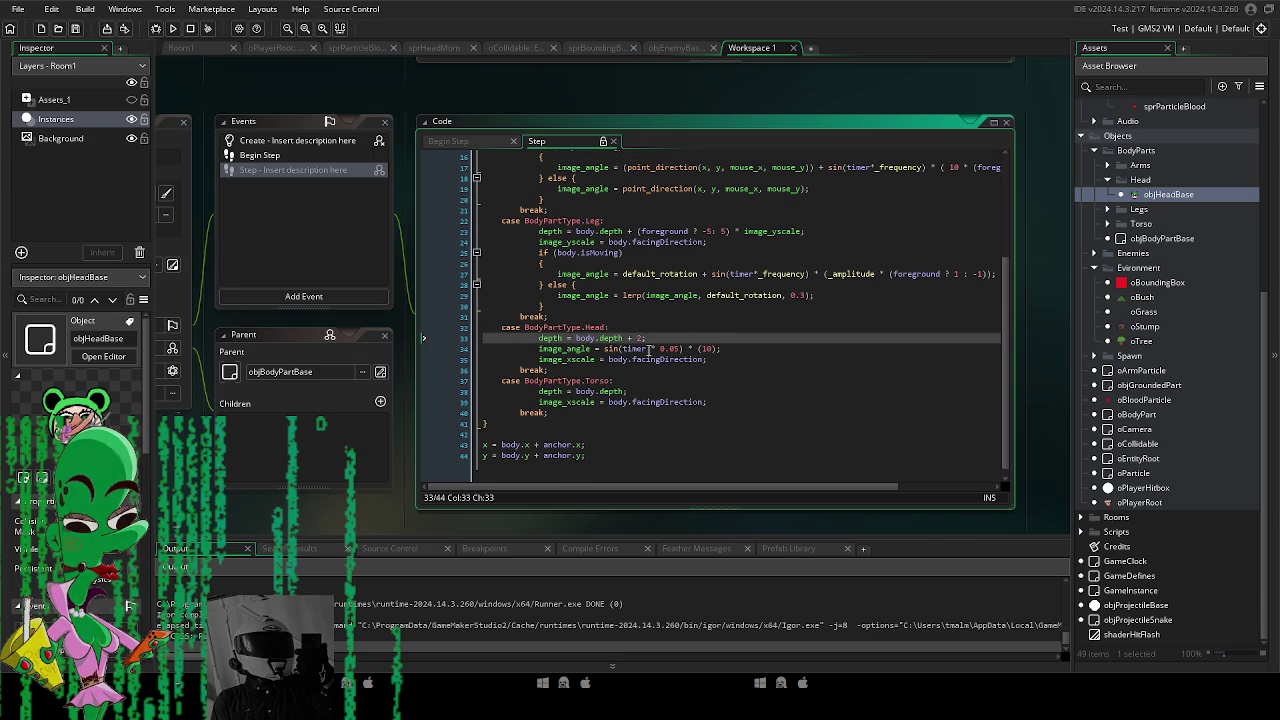
click(484, 455)
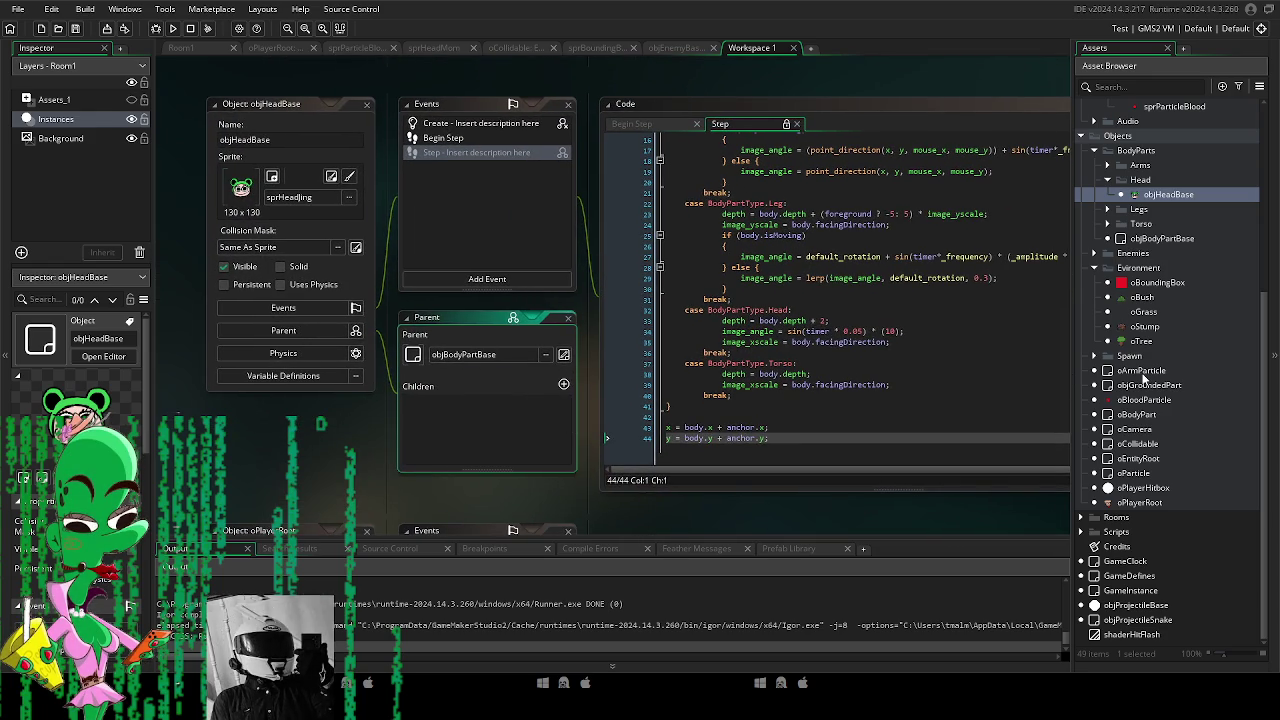
double_click(1162, 238)
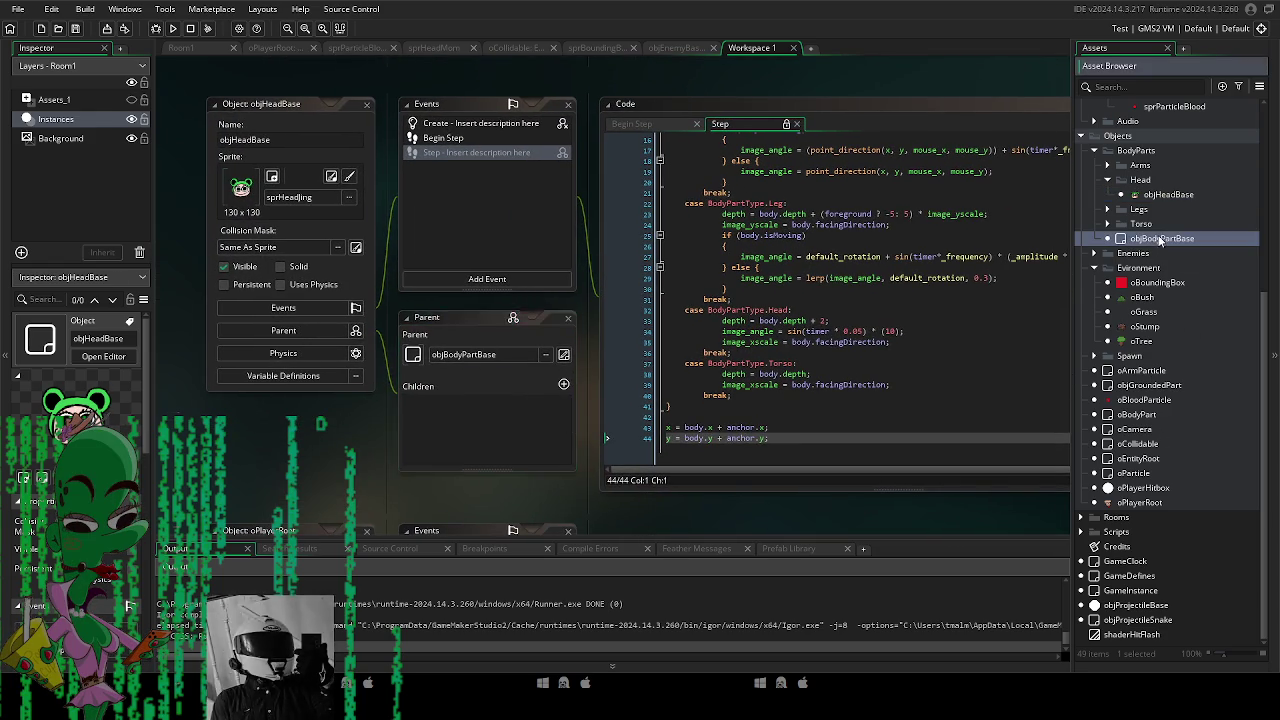
Change line 33 in objBodyPartBase's Step code to body.depth - 2 and test-run.
click(476, 140)
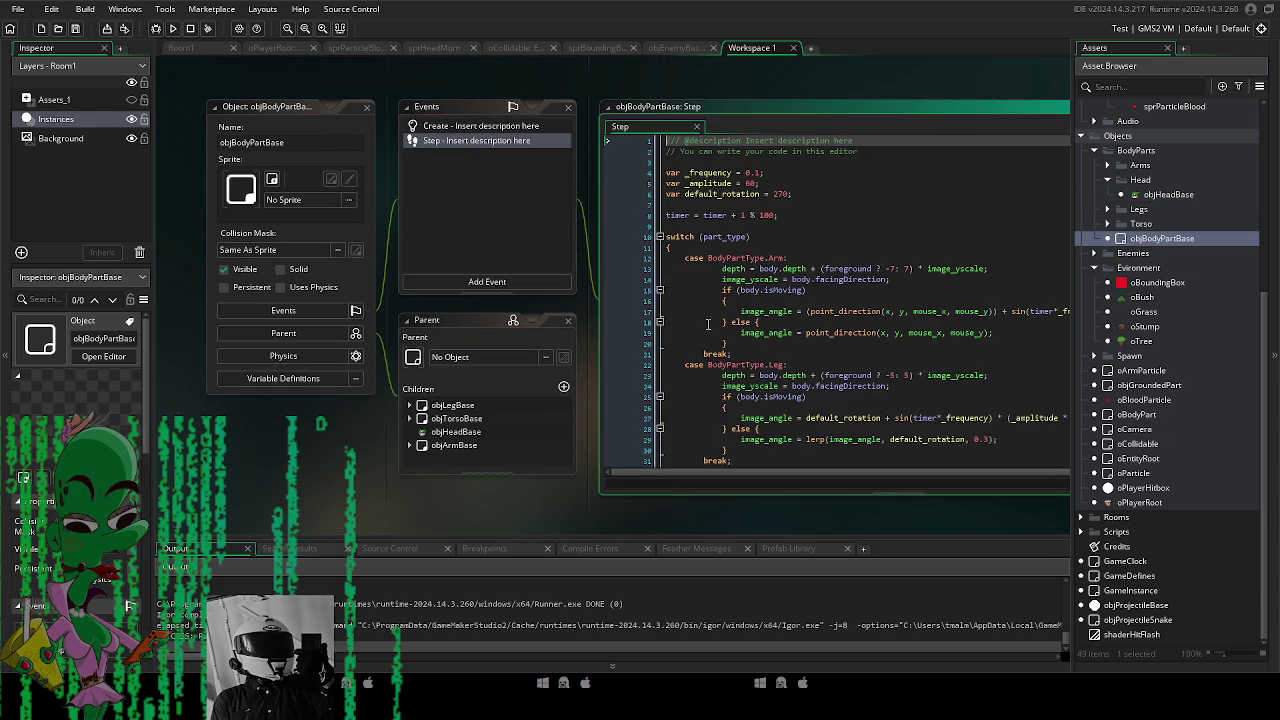
scroll(632, 316, down, 2)
click(611, 306)
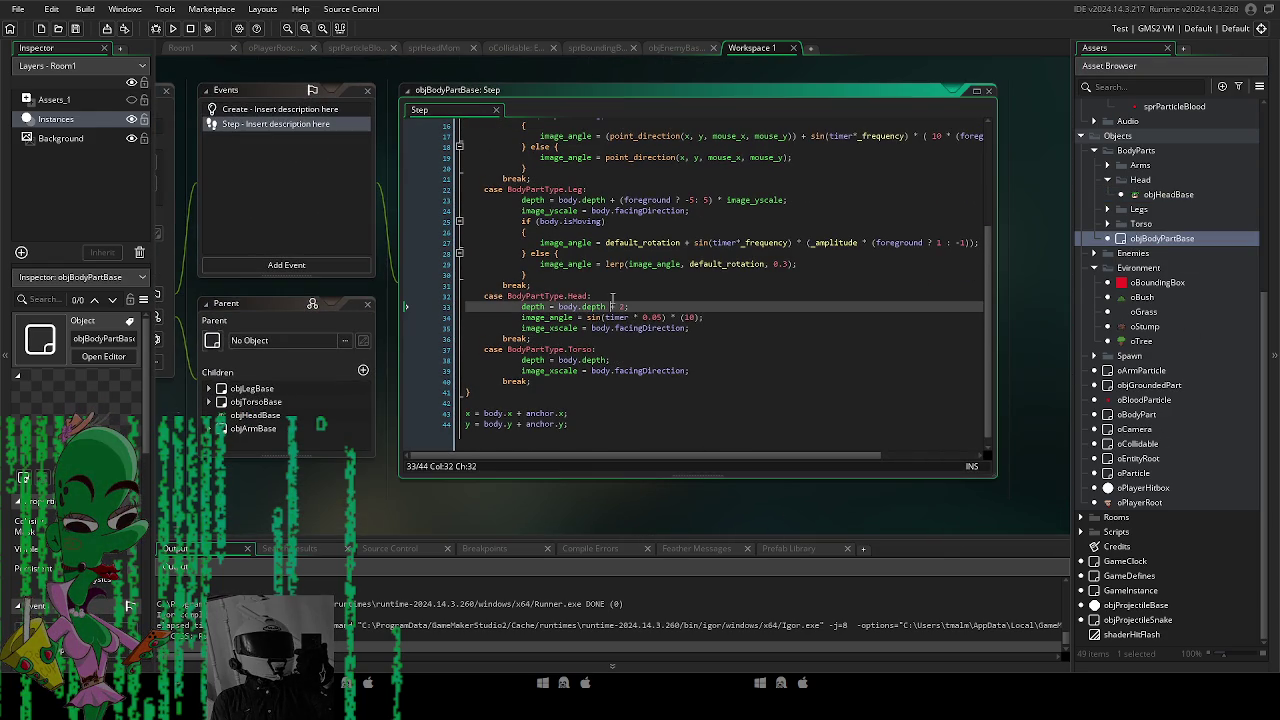
key(BackSpace)
text(-)
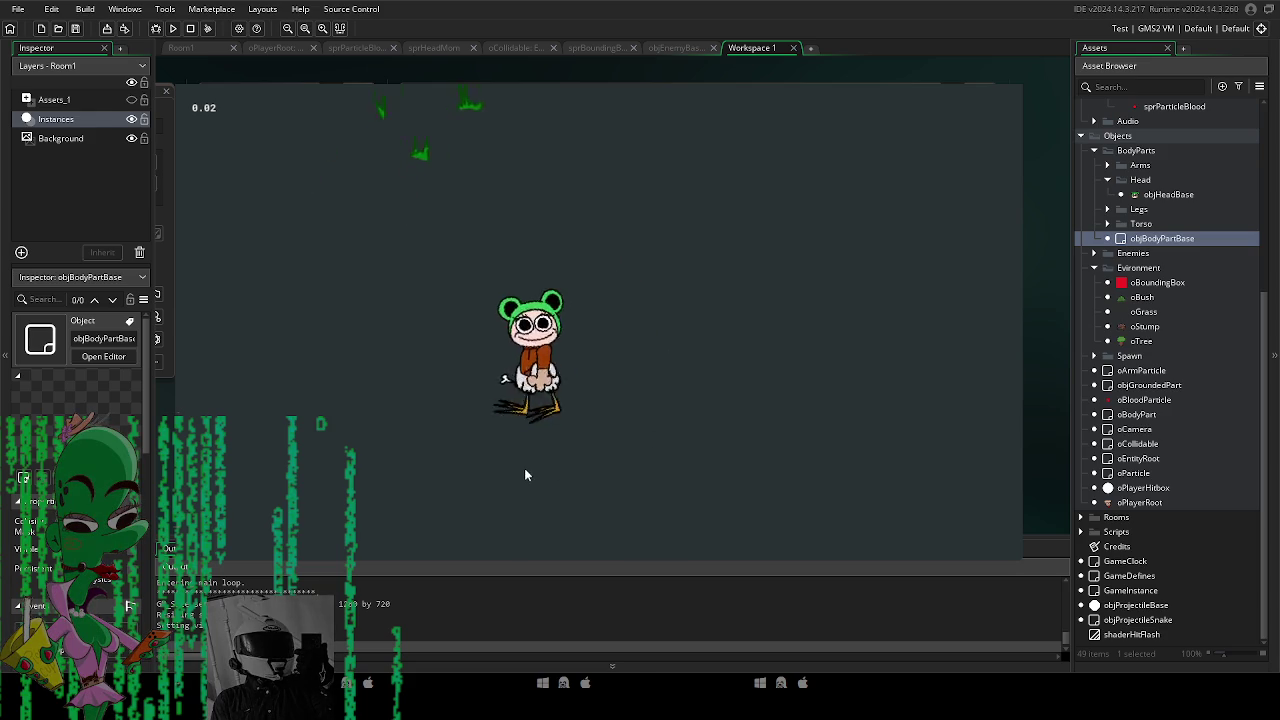
key(d)
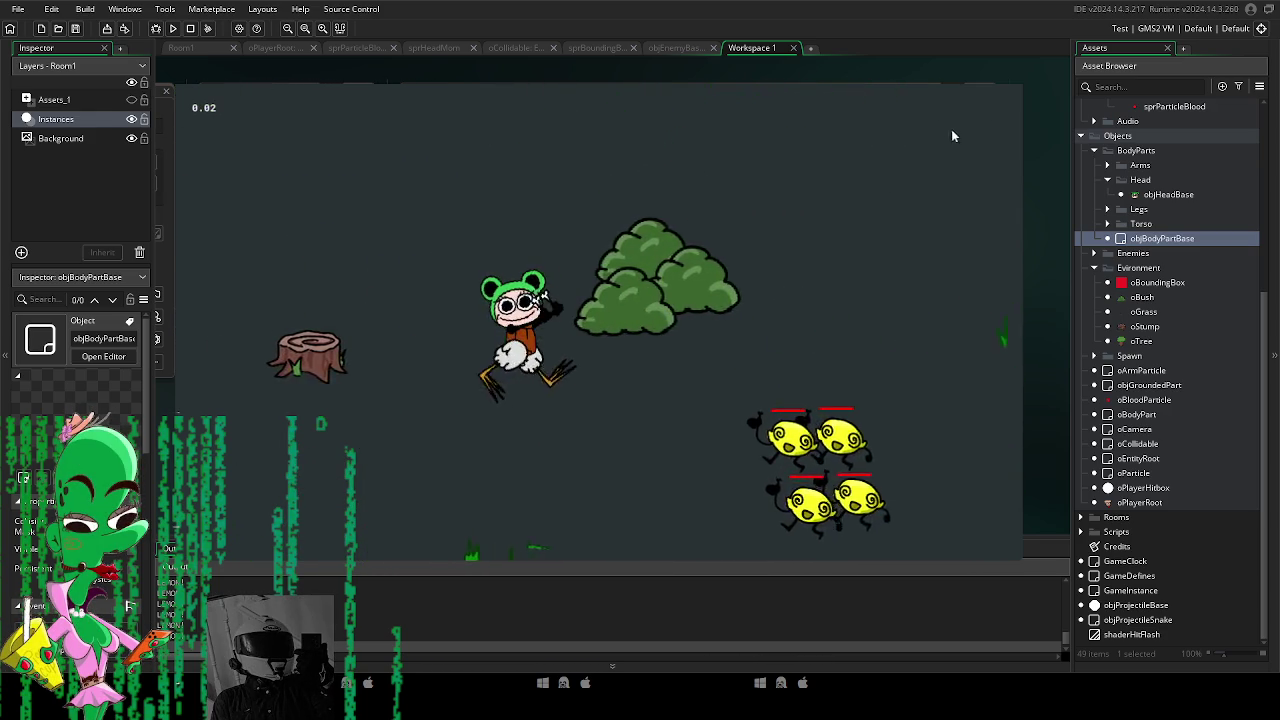
key(Escape)
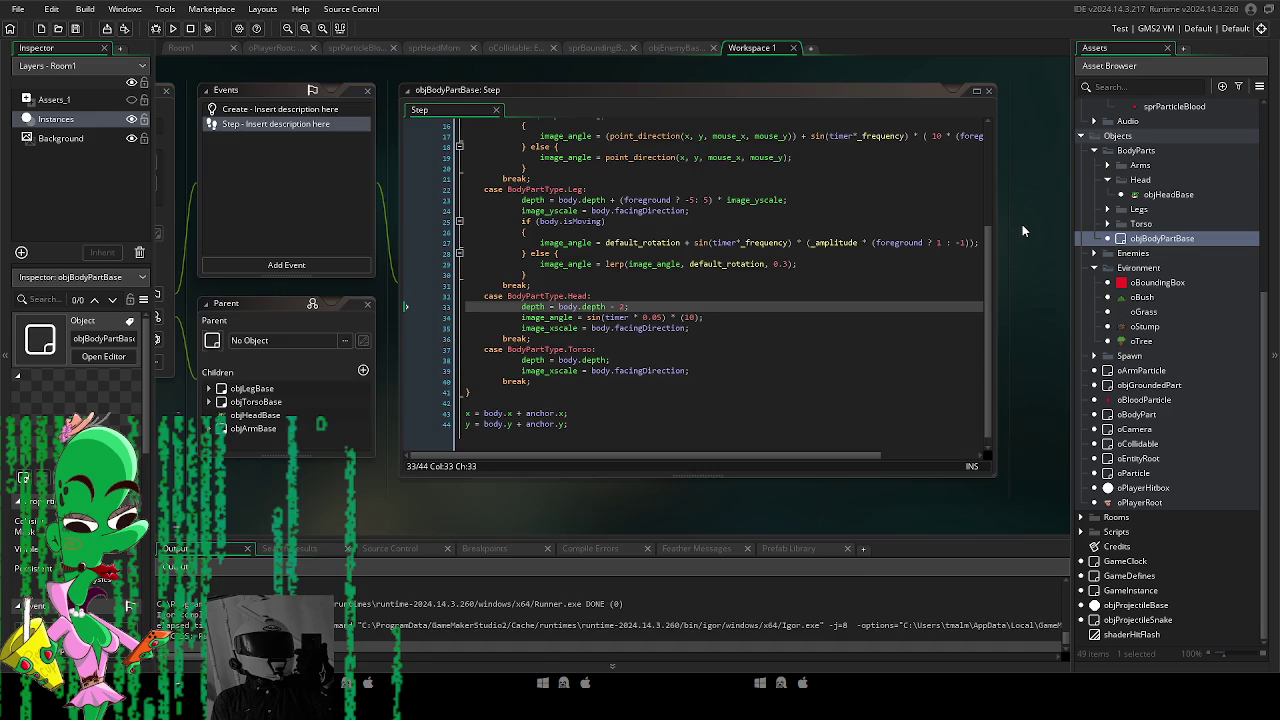
Pan the workspace around the Step code editor.
drag(1058, 412, 1036, 440)
scroll(949, 377, down, 2)
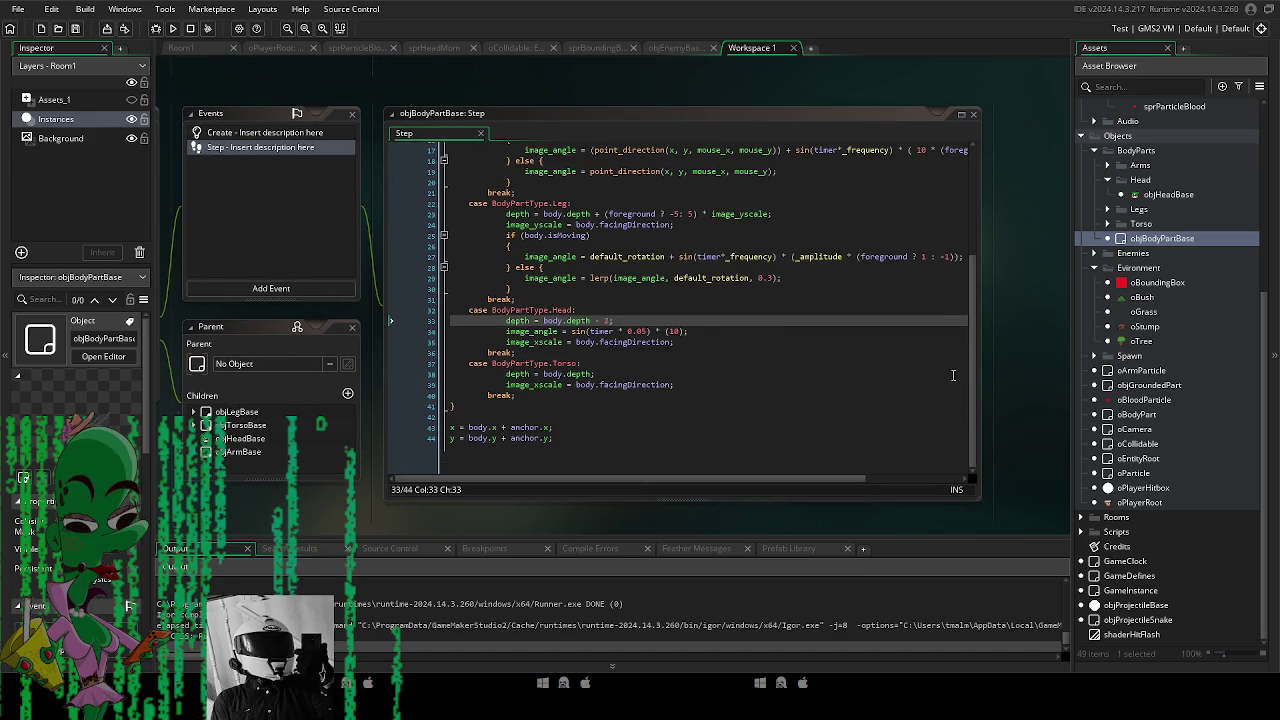
drag(1007, 364, 1042, 360)
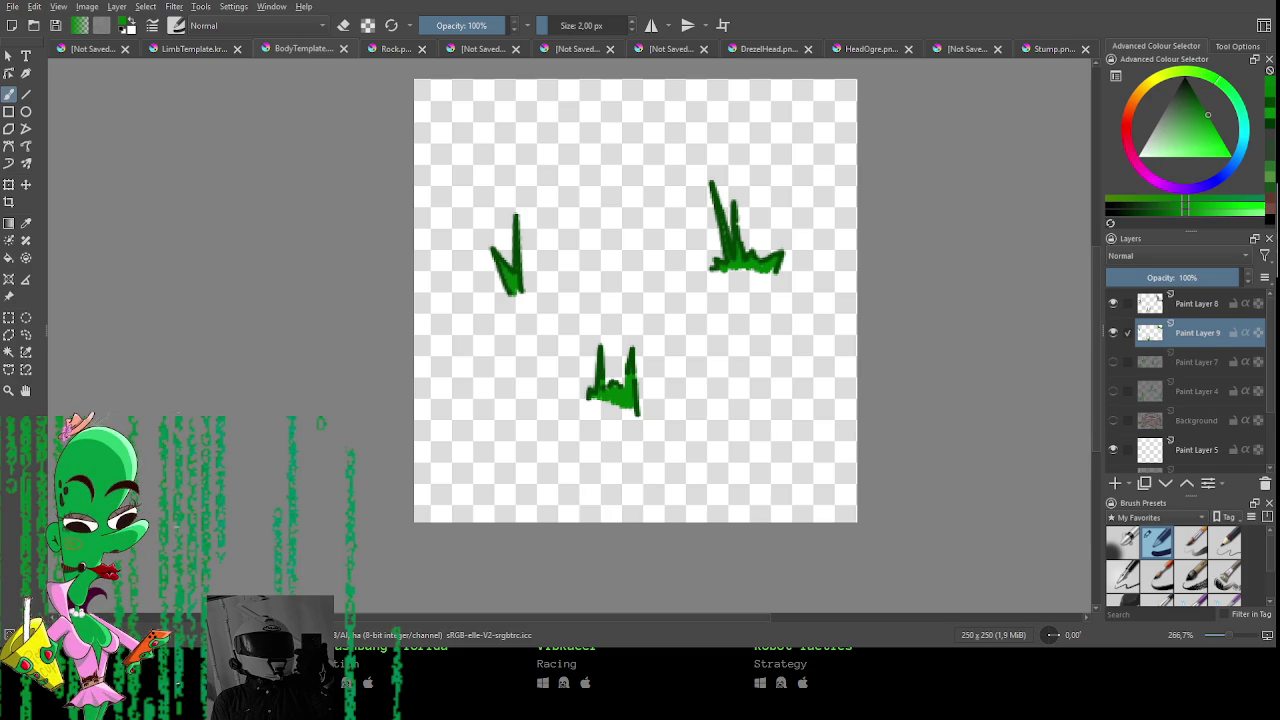
Show the Room1 room layout and pan around it.
key(alt+Tab)
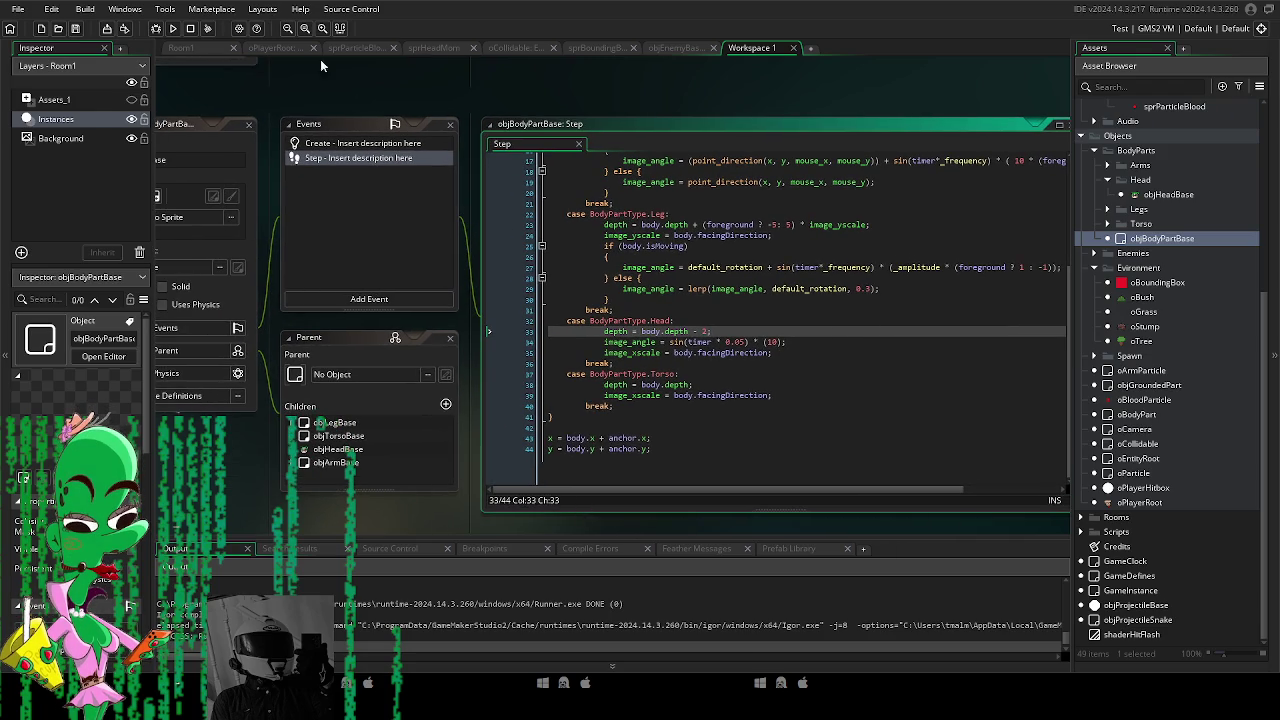
click(181, 47)
mouse_move(486, 264)
mouse_down()
mouse_move(388, 215)
mouse_move(400, 214)
mouse_move(478, 364)
mouse_up()
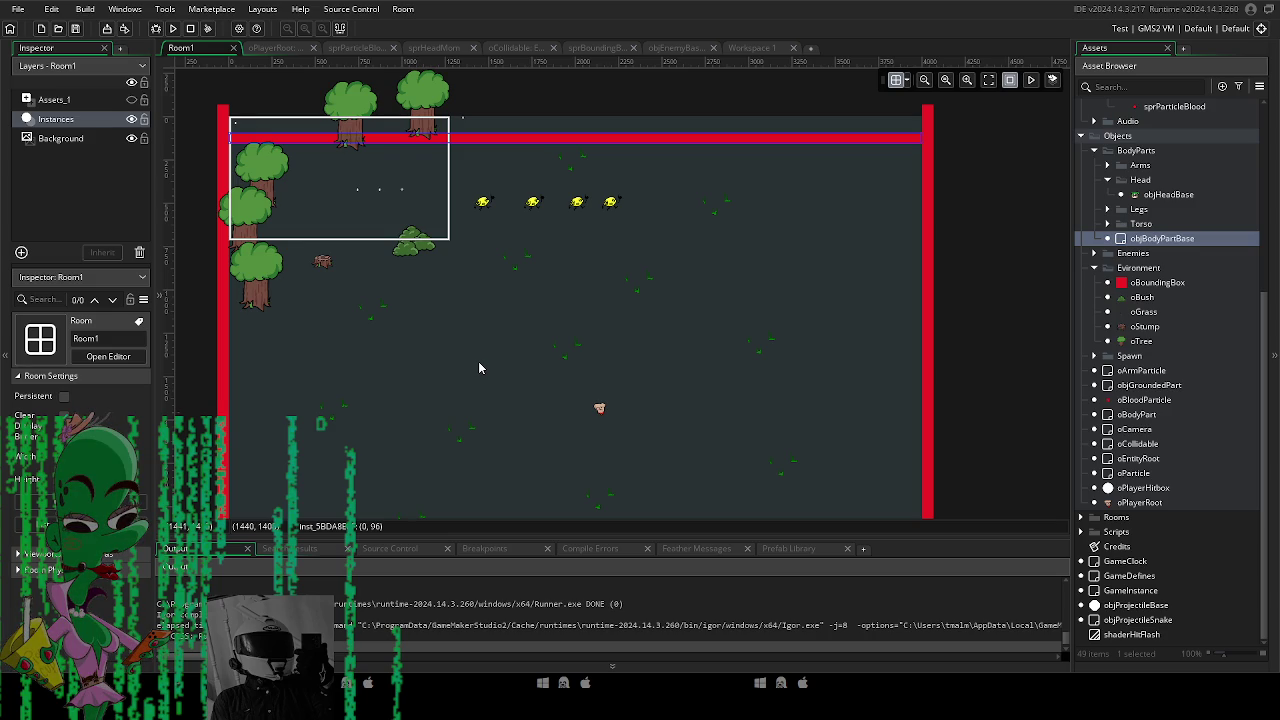
drag(478, 362, 475, 361)
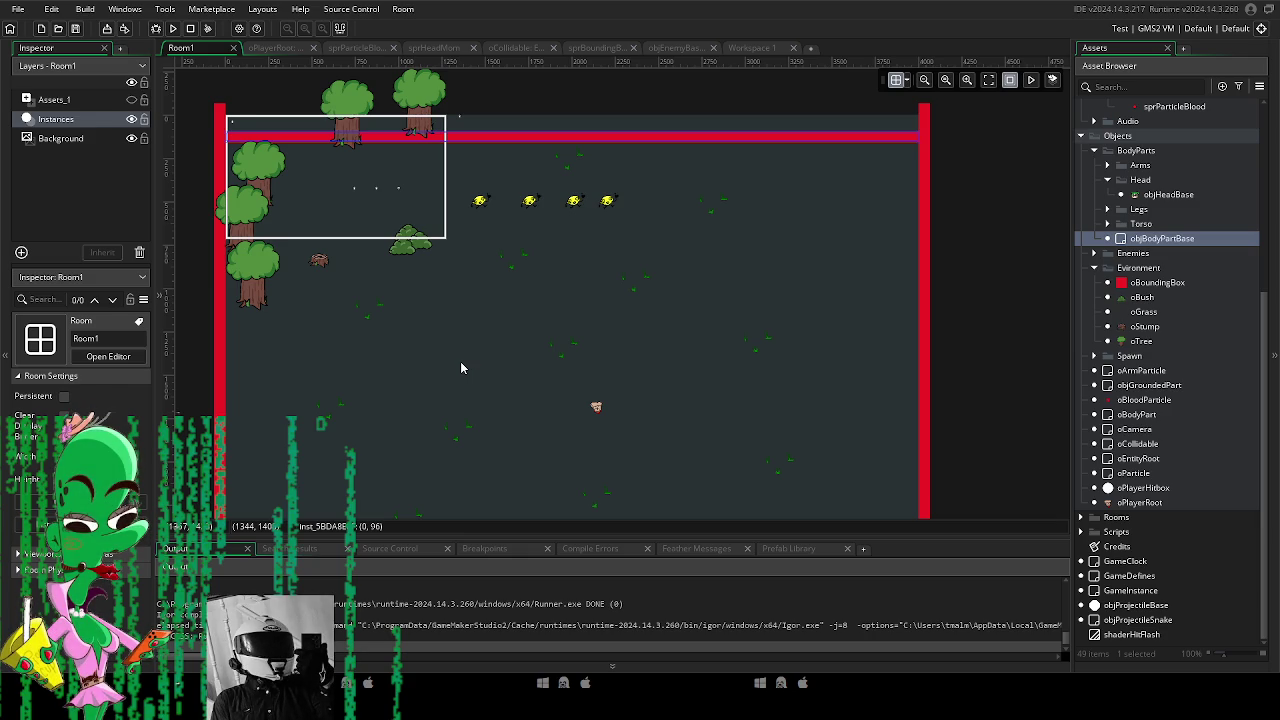
drag(460, 368, 463, 418)
drag(549, 355, 520, 337)
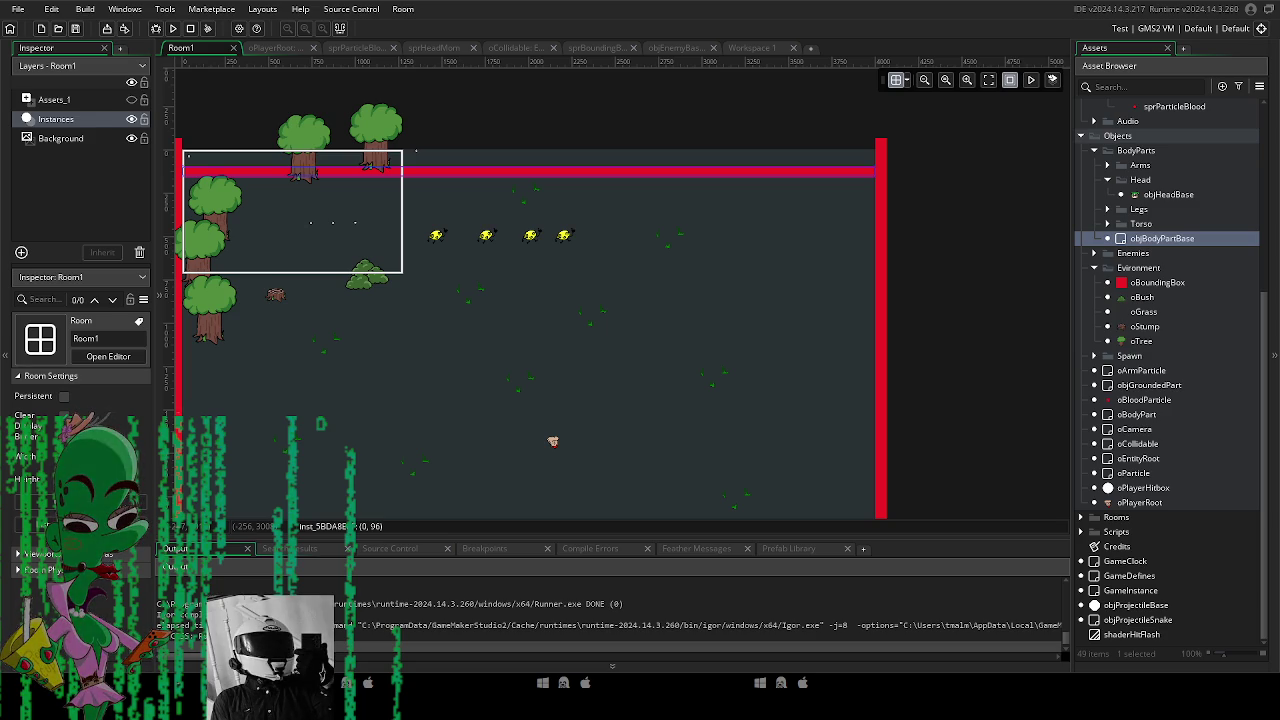
key(alt+Tab)
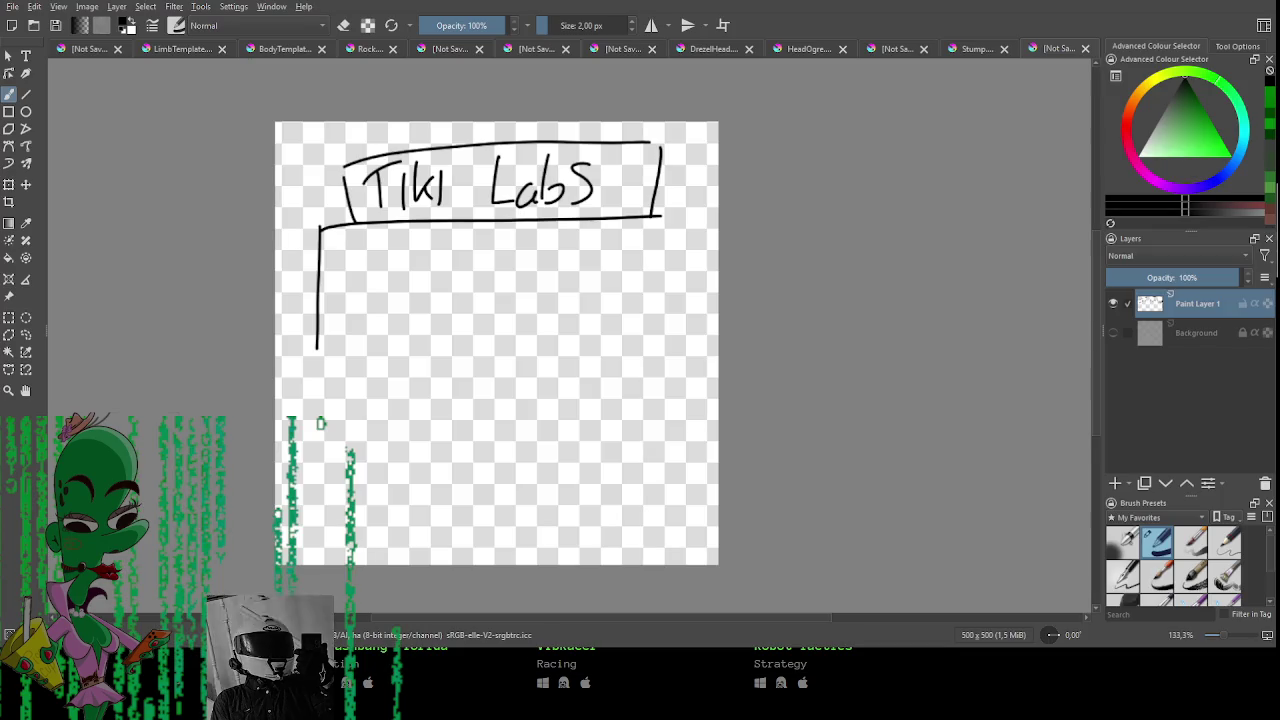
drag(336, 338, 693, 334)
drag(679, 196, 691, 338)
key(ctrl+z)
drag(677, 193, 676, 324)
key(ctrl+z)
drag(685, 197, 686, 330)
mouse_move(446, 271)
mouse_down()
mouse_move(410, 307)
mouse_move(468, 329)
mouse_move(469, 303)
mouse_move(537, 264)
mouse_up()
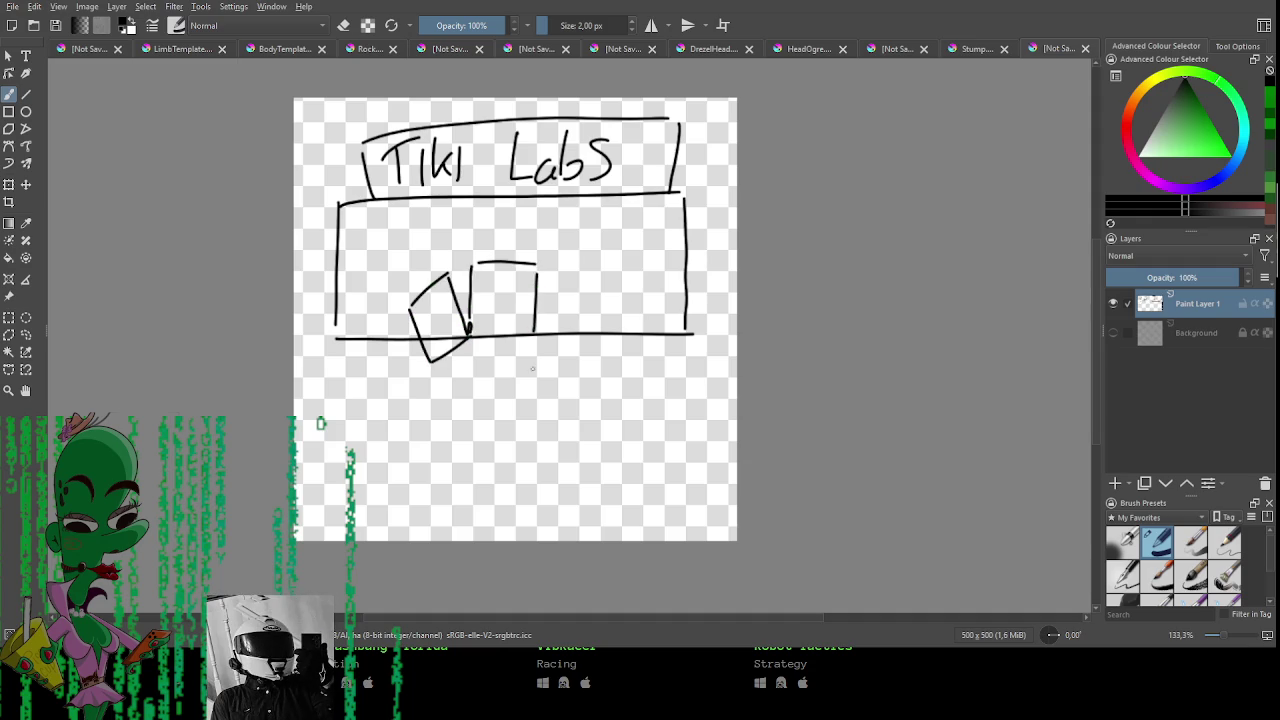
mouse_move(537, 330)
mouse_down()
mouse_move(604, 346)
mouse_move(604, 374)
mouse_up()
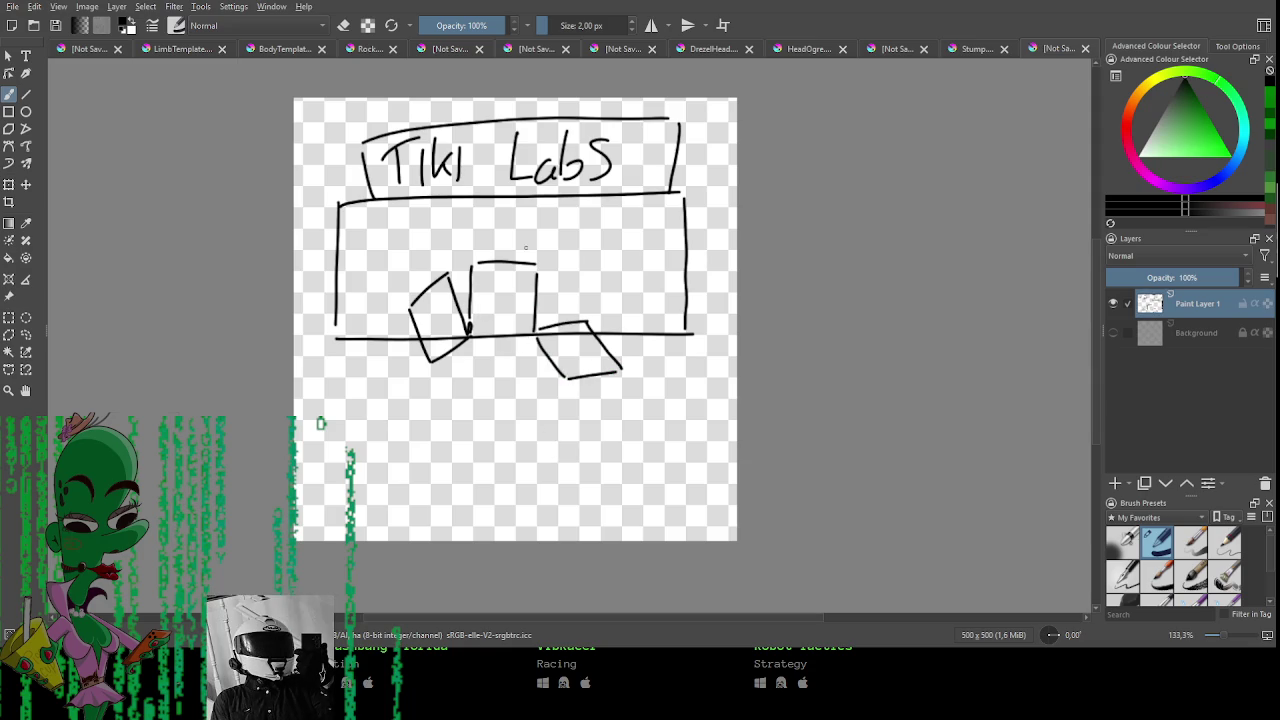
drag(572, 232, 645, 250)
drag(550, 252, 636, 216)
key(ctrl+z)
key(ctrl+z)
key(ctrl+z)
key(ctrl+z)
key(ctrl+z)
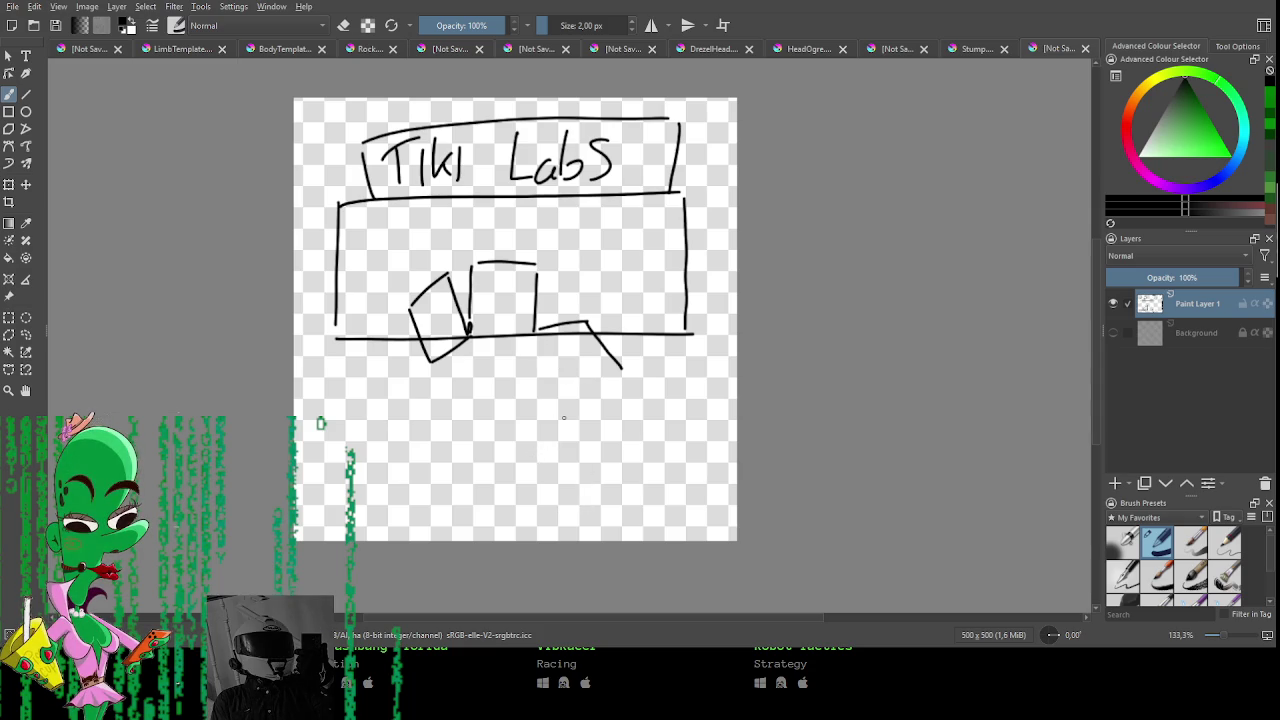
key(ctrl+z)
key(ctrl+z)
key(ctrl+z)
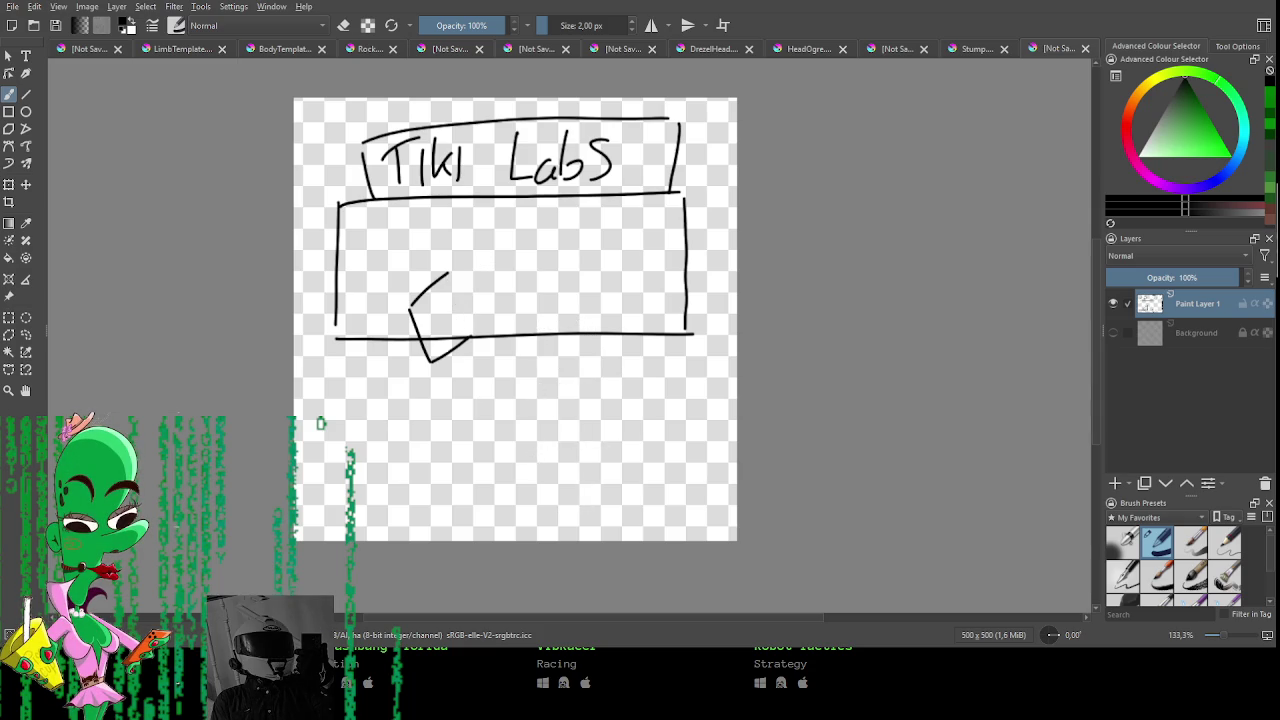
key(ctrl+z)
scroll(460, 443, up, 1)
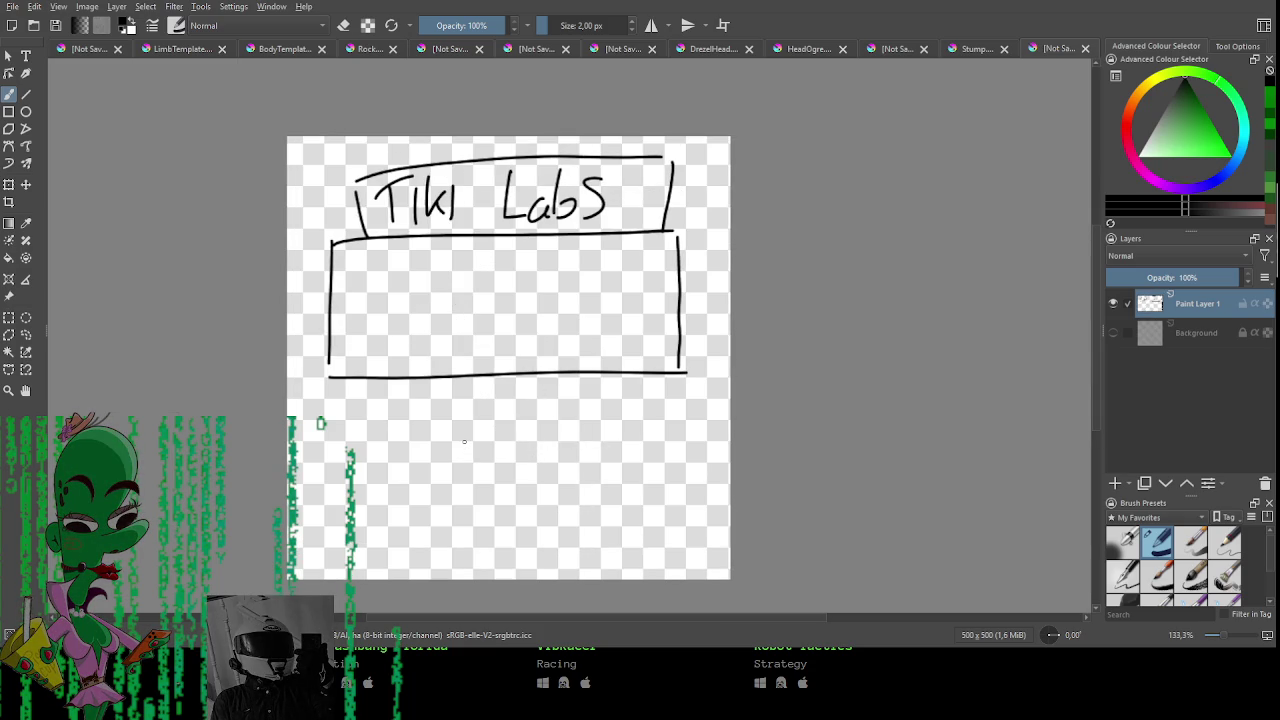
key(e)
mouse_move(676, 236)
mouse_down()
mouse_move(680, 345)
mouse_move(650, 369)
mouse_move(332, 372)
mouse_up()
click(628, 373)
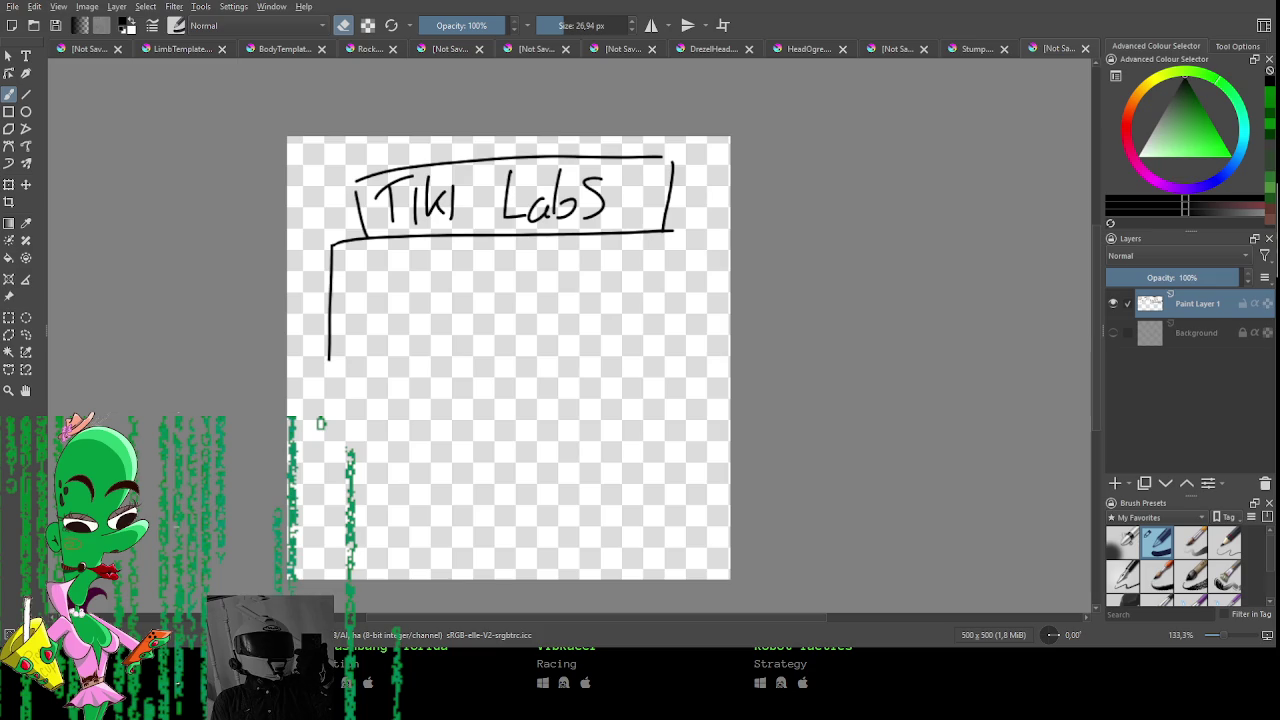
scroll(492, 172, down, 2)
Undo stray strokes, switch to the grass document and delete Paint Layer 9.
drag(345, 297, 700, 297)
key(ctrl+z)
key(ctrl+z)
key(ctrl+z)
key(ctrl+z)
key(ctrl+z)
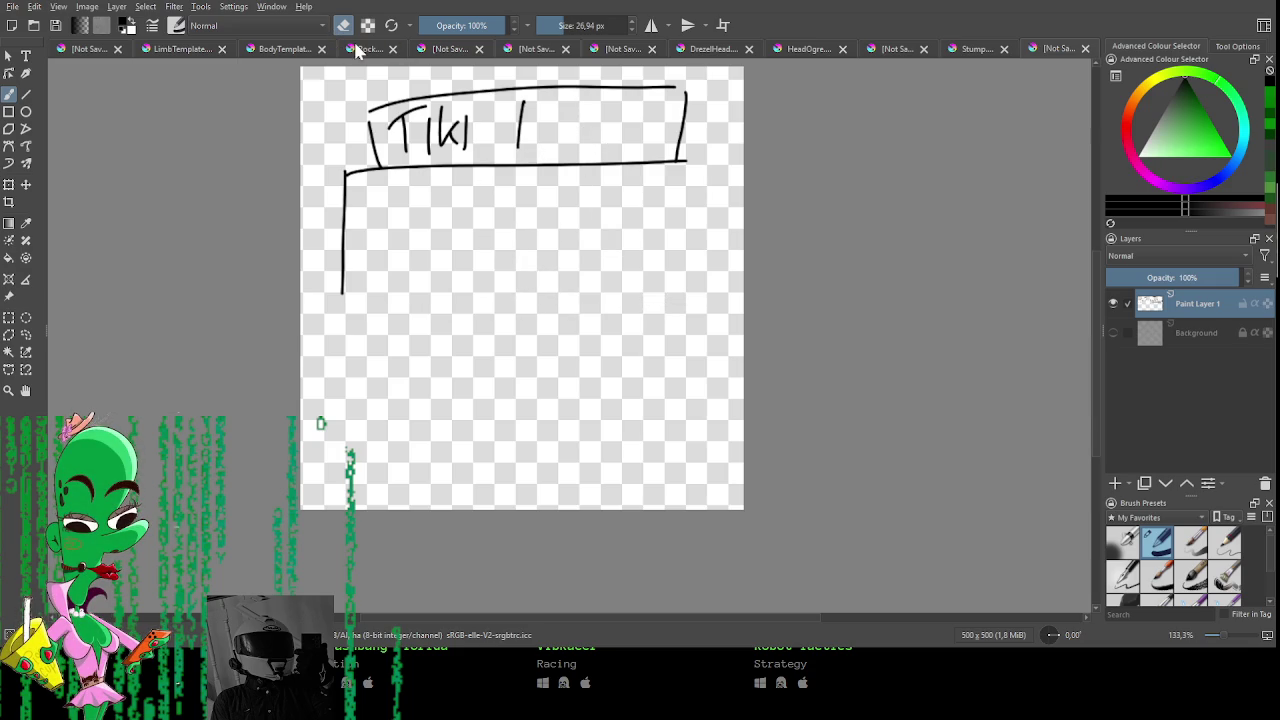
click(152, 50)
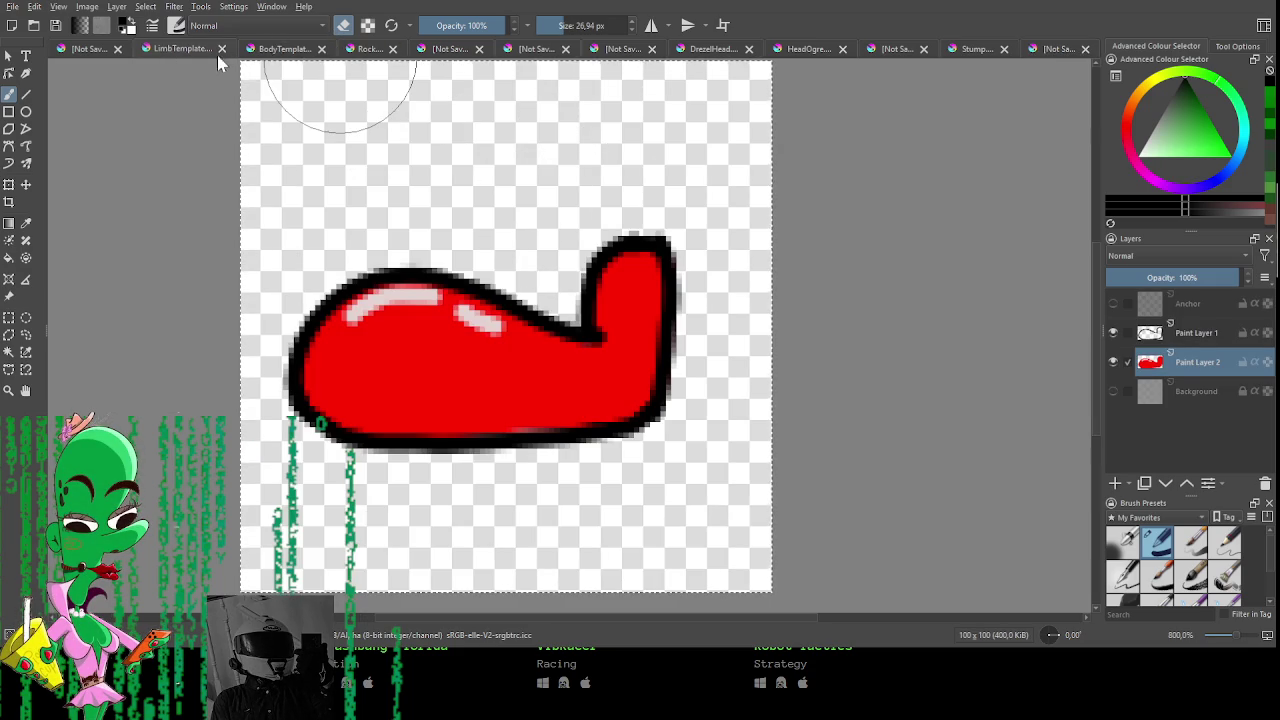
click(282, 48)
key(e)
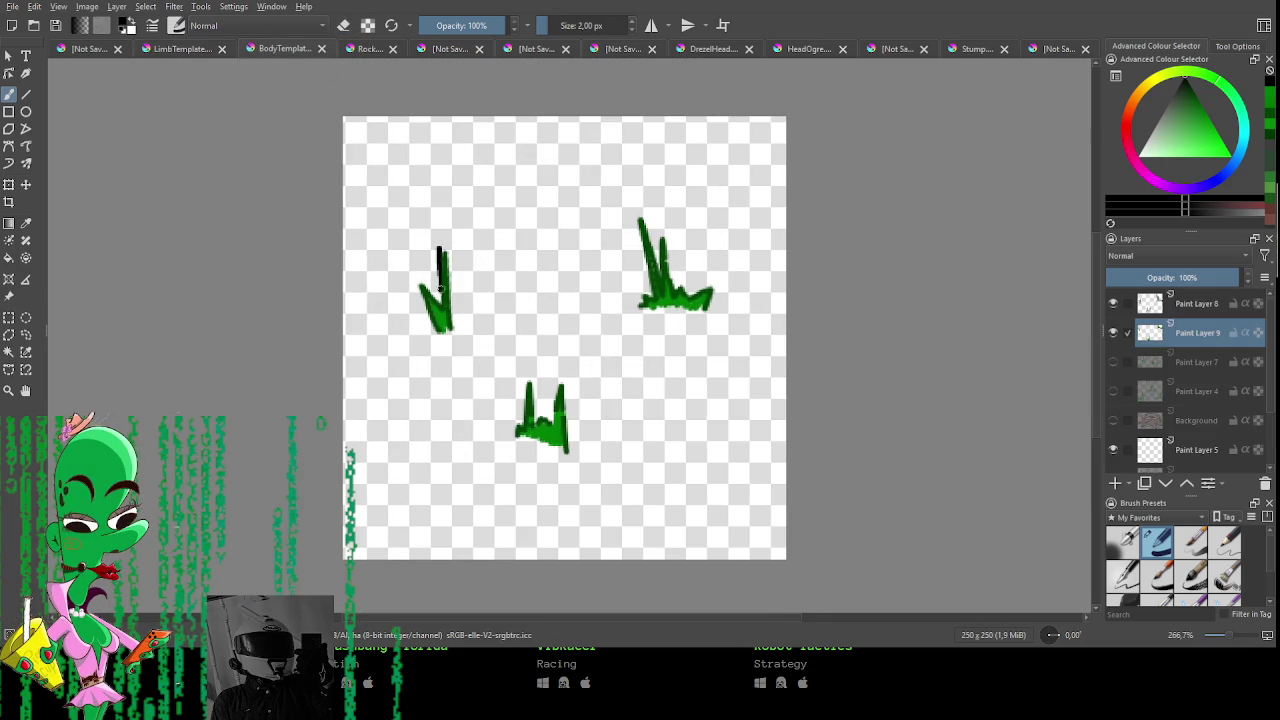
key(ctrl+z)
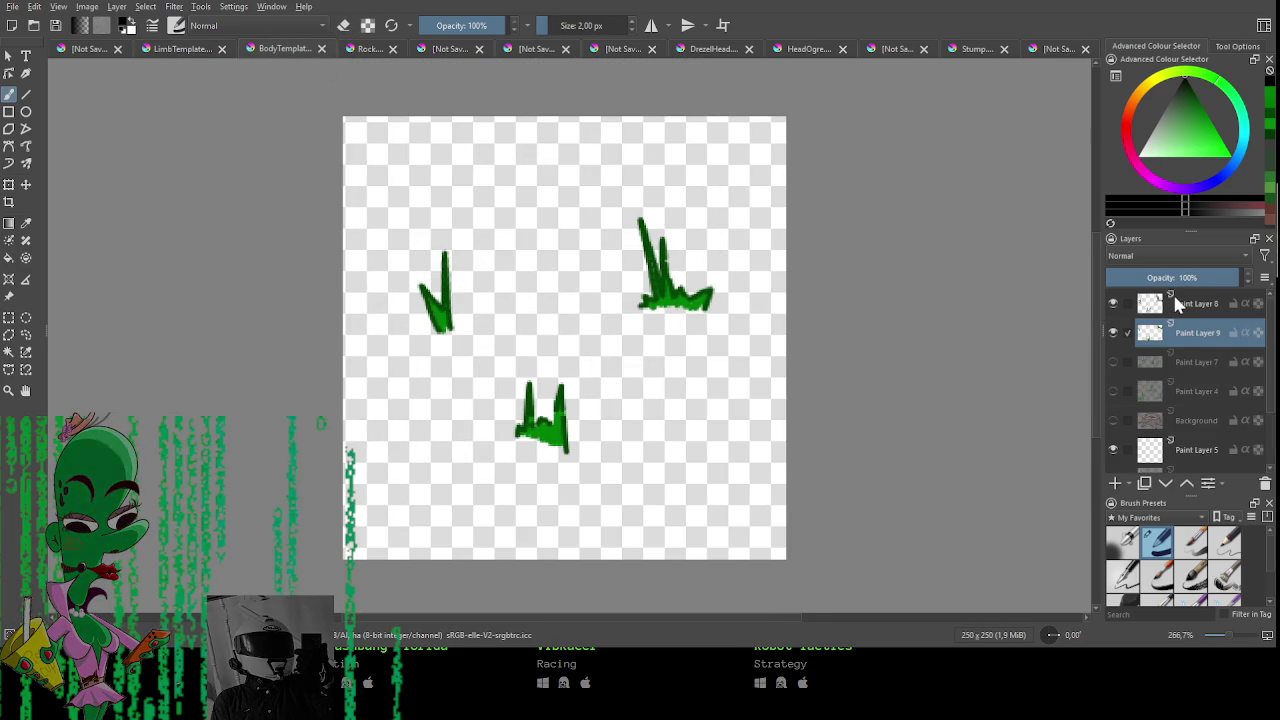
key(shift+Delete)
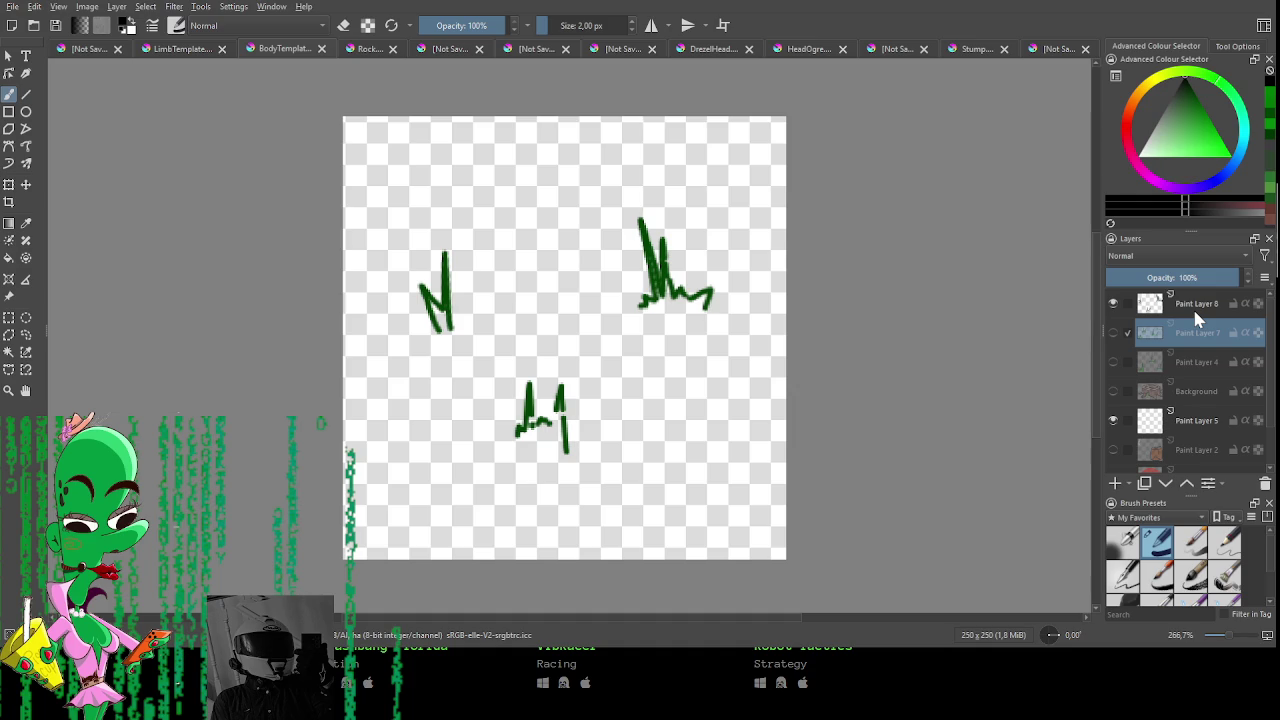
On Paint Layer 8, erase the three green grass marks with an enlarged eraser.
click(1194, 309)
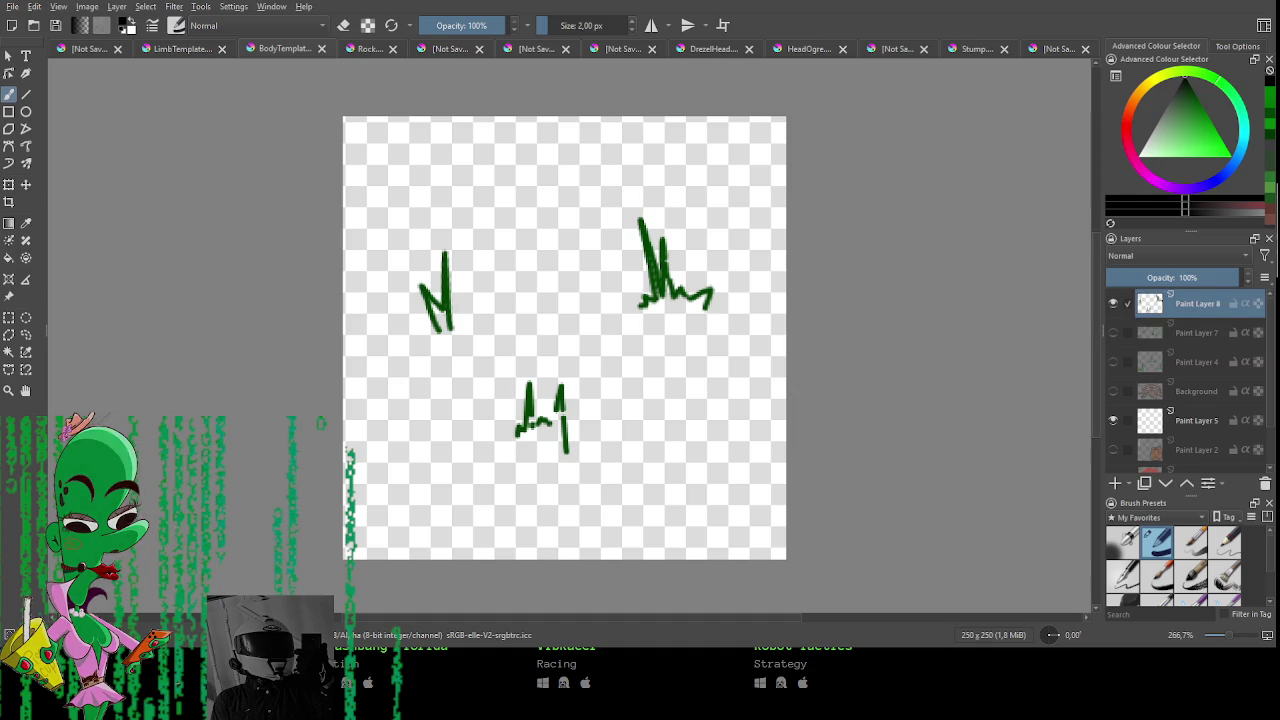
key(e)
key(bracketright)
mouse_move(428, 248)
mouse_down()
mouse_move(429, 323)
mouse_move(649, 243)
mouse_move(651, 300)
mouse_up()
key(e)
drag(546, 295, 551, 246)
key(ctrl+z)
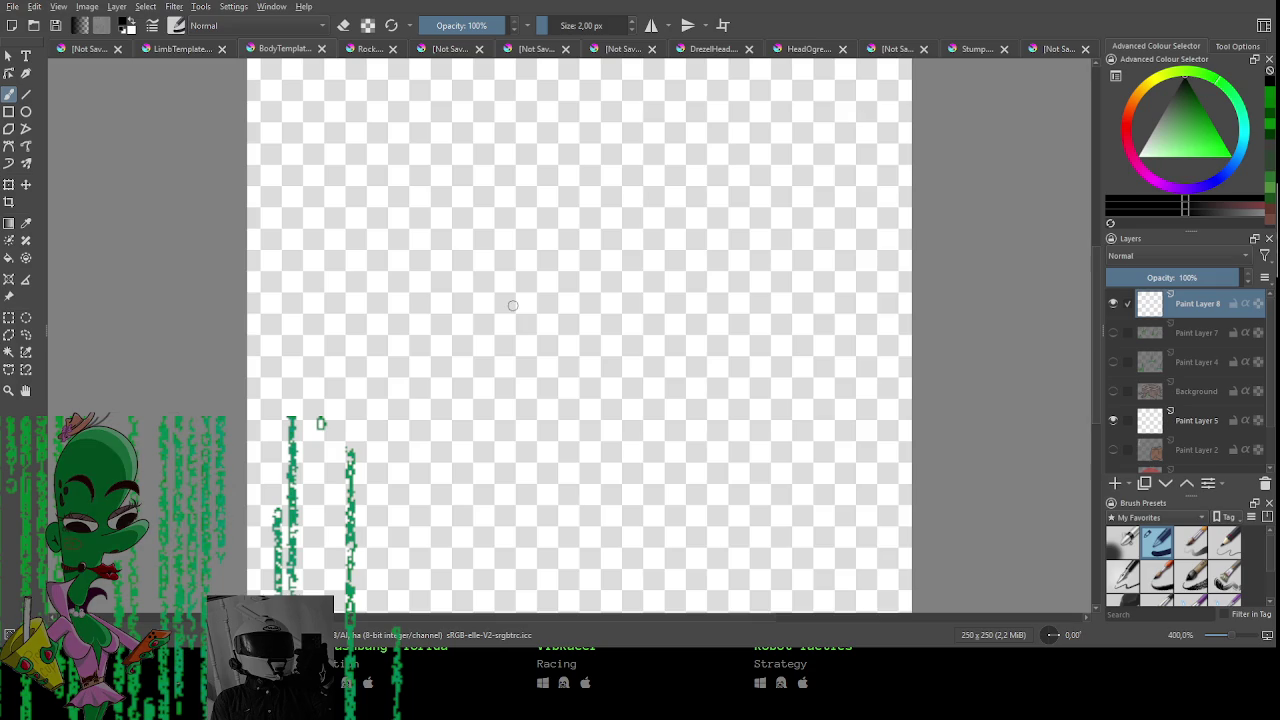
Discard the wobbly trial tube strokes and set Brush Smoothing to Stabiliser.
scroll(512, 304, up, 2)
scroll(451, 334, down, 2)
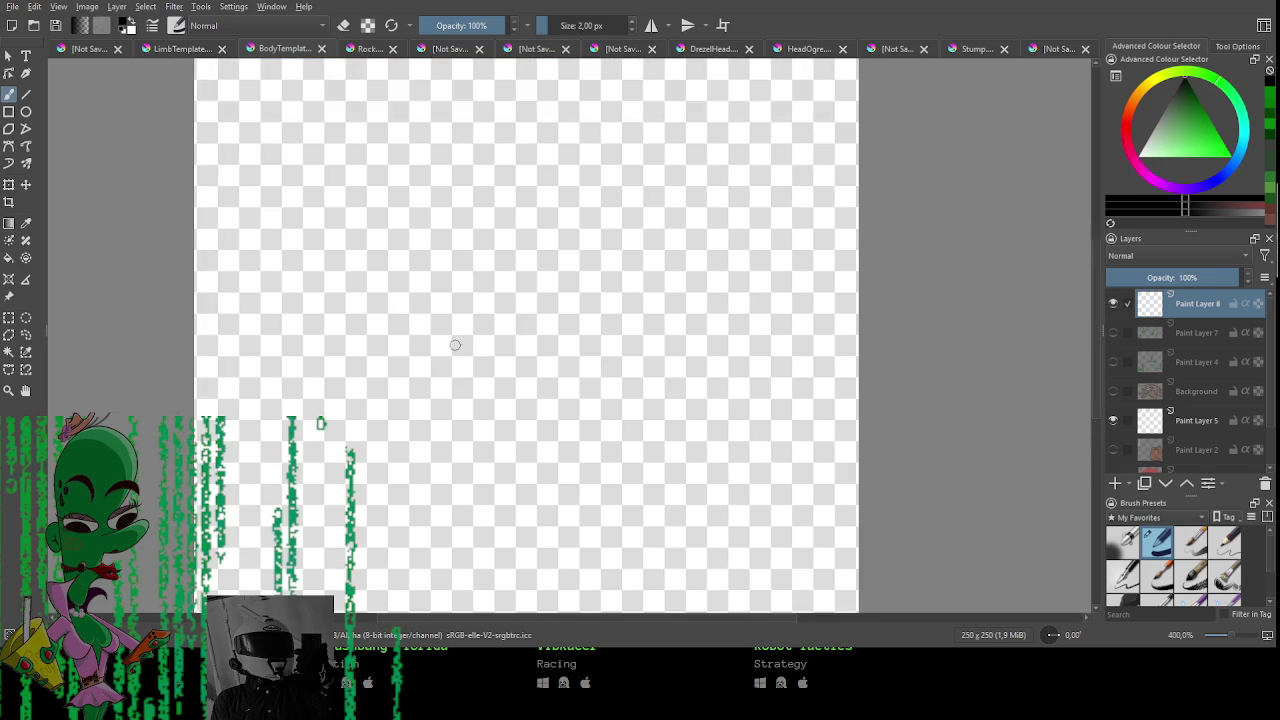
scroll(451, 343, up, 2)
scroll(449, 279, down, 2)
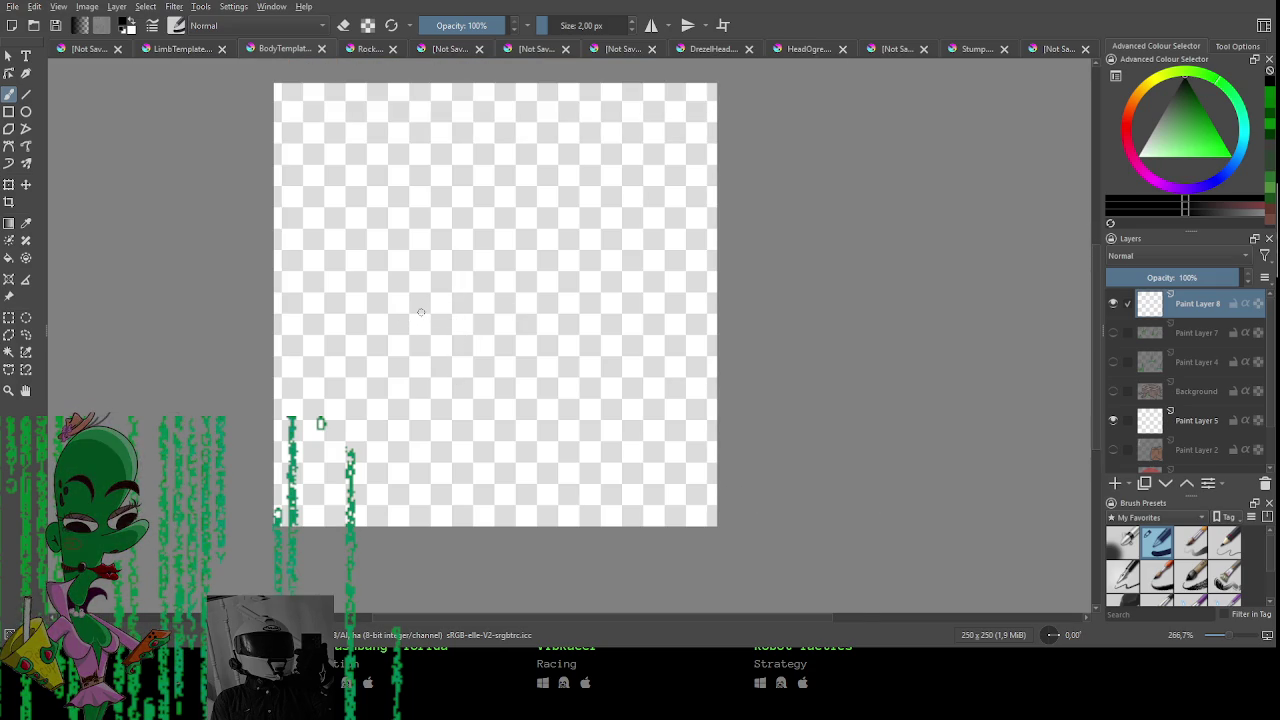
drag(410, 438, 413, 240)
key(ctrl+z)
drag(410, 428, 411, 329)
key(ctrl+z)
mouse_move(387, 428)
mouse_down()
mouse_move(405, 201)
mouse_move(503, 115)
mouse_up()
key(ctrl+z)
click(1236, 47)
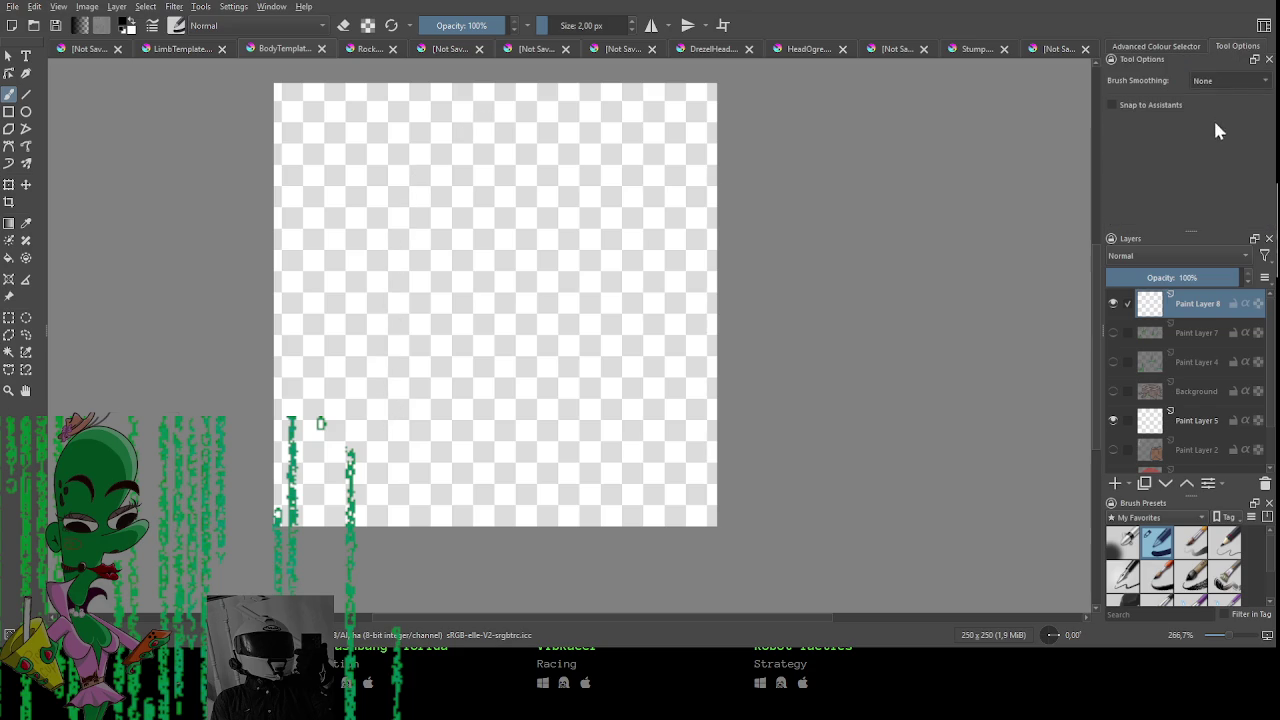
click(1230, 80)
click(1230, 140)
Draw the tube's left side and arched top, close the bottom and start the base.
drag(418, 238, 414, 465)
mouse_move(418, 238)
mouse_down()
mouse_move(437, 177)
mouse_move(517, 137)
mouse_move(576, 160)
mouse_move(589, 220)
mouse_move(571, 468)
mouse_up()
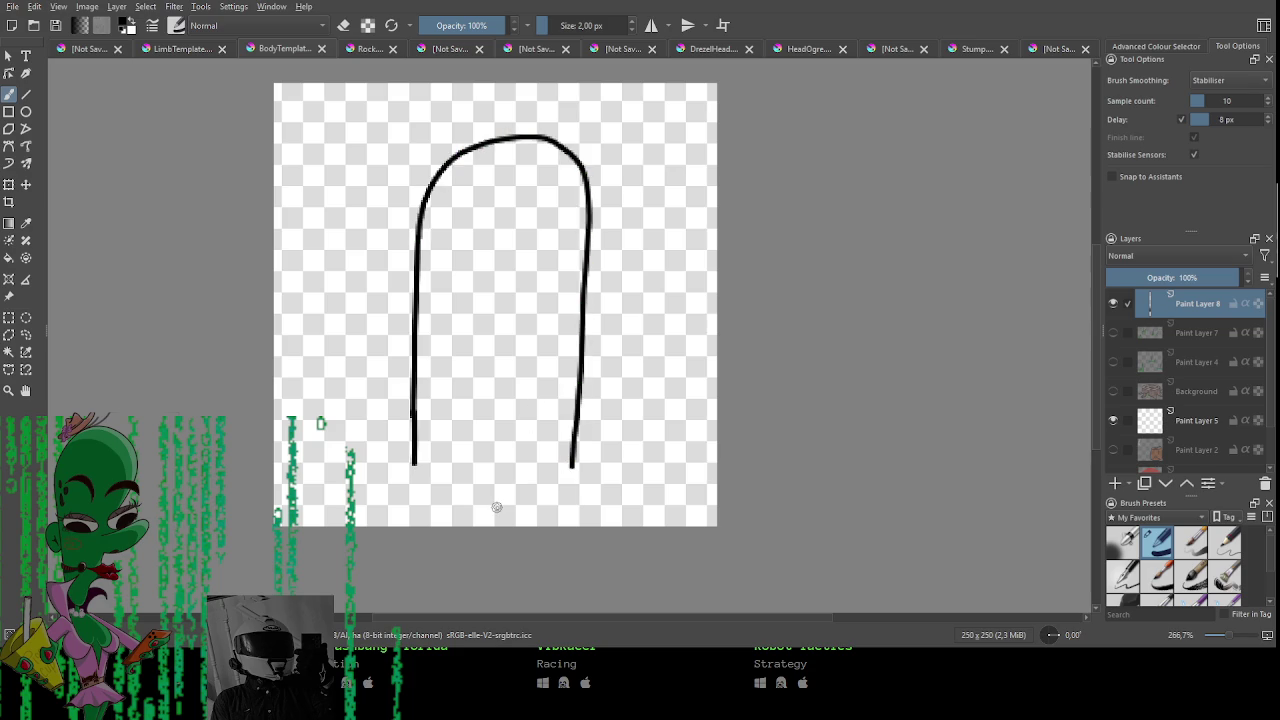
mouse_move(467, 304)
mouse_down()
mouse_move(488, 315)
mouse_move(523, 302)
mouse_up()
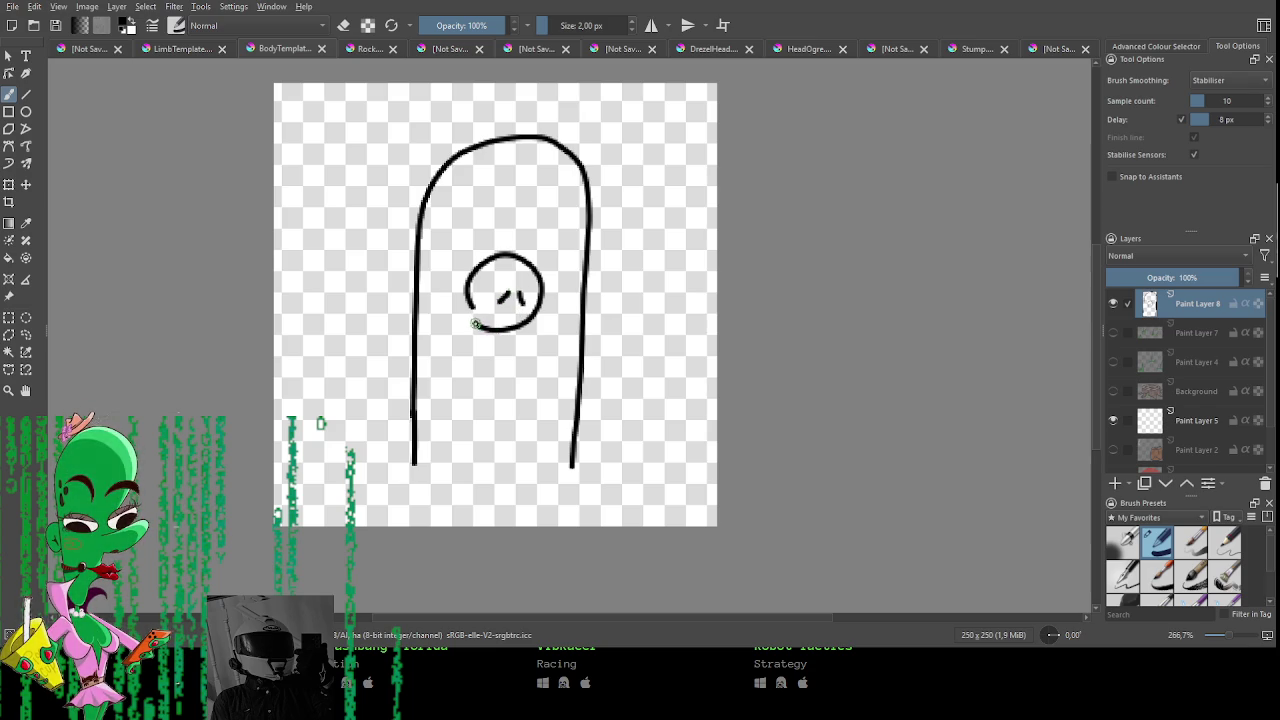
mouse_move(466, 333)
mouse_down()
mouse_move(432, 380)
mouse_move(462, 406)
mouse_move(542, 336)
mouse_move(543, 460)
mouse_up()
drag(490, 386, 500, 470)
drag(468, 388, 443, 398)
key(ctrl+z)
key(ctrl+z)
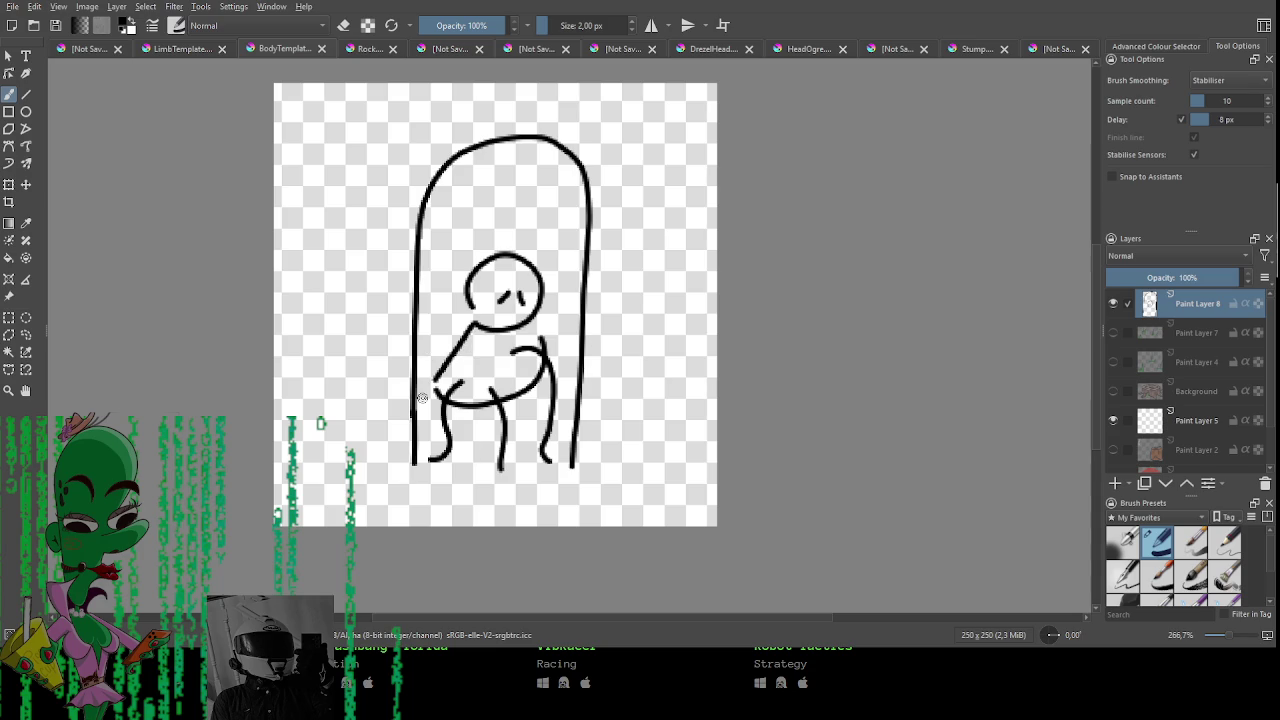
key(ctrl+z)
key(ctrl+z)
key(ctrl+z)
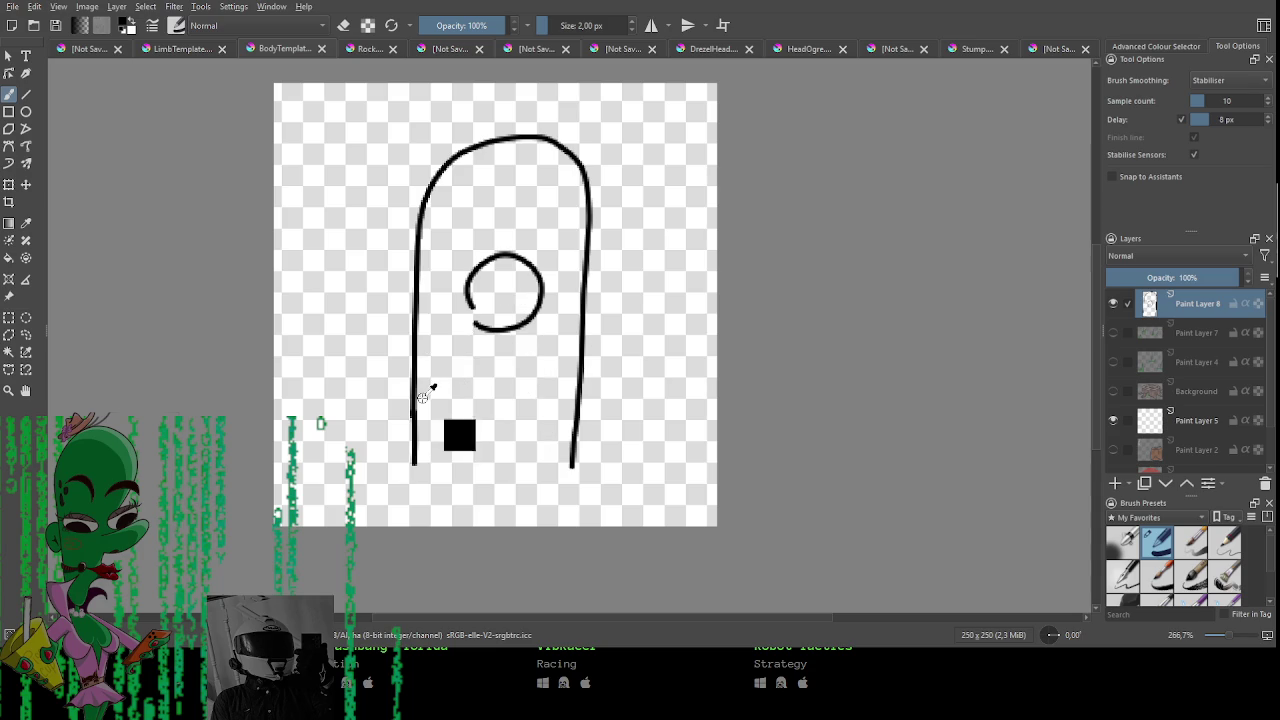
drag(415, 468, 574, 466)
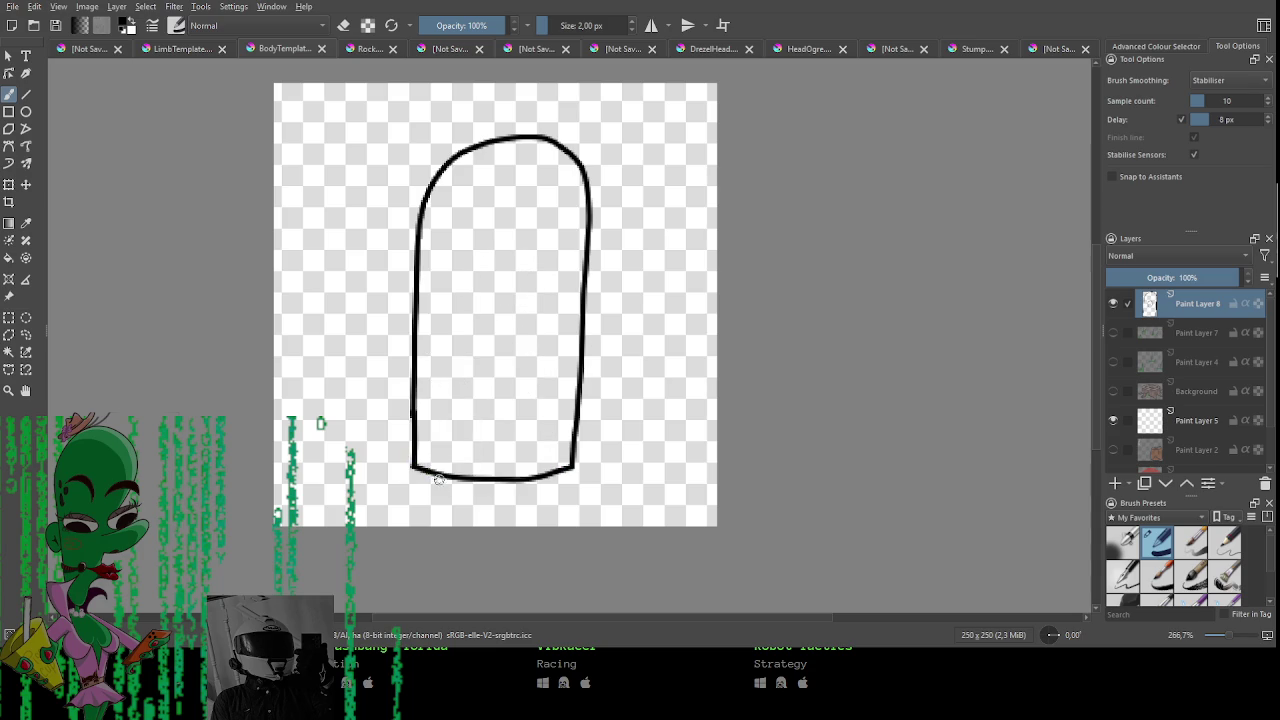
mouse_move(412, 465)
mouse_down()
mouse_move(391, 489)
mouse_move(530, 508)
mouse_move(597, 483)
mouse_up()
key(ctrl+z)
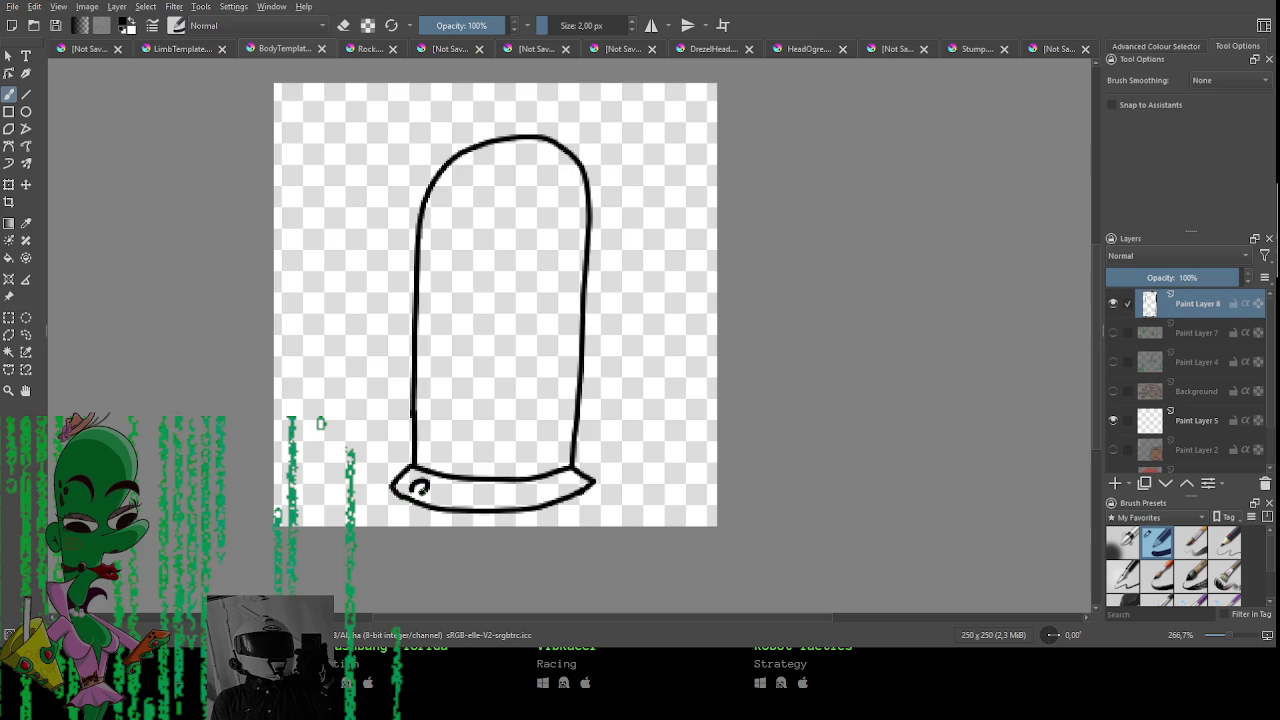
mouse_move(458, 484)
mouse_down()
mouse_move(485, 499)
mouse_move(566, 482)
mouse_up()
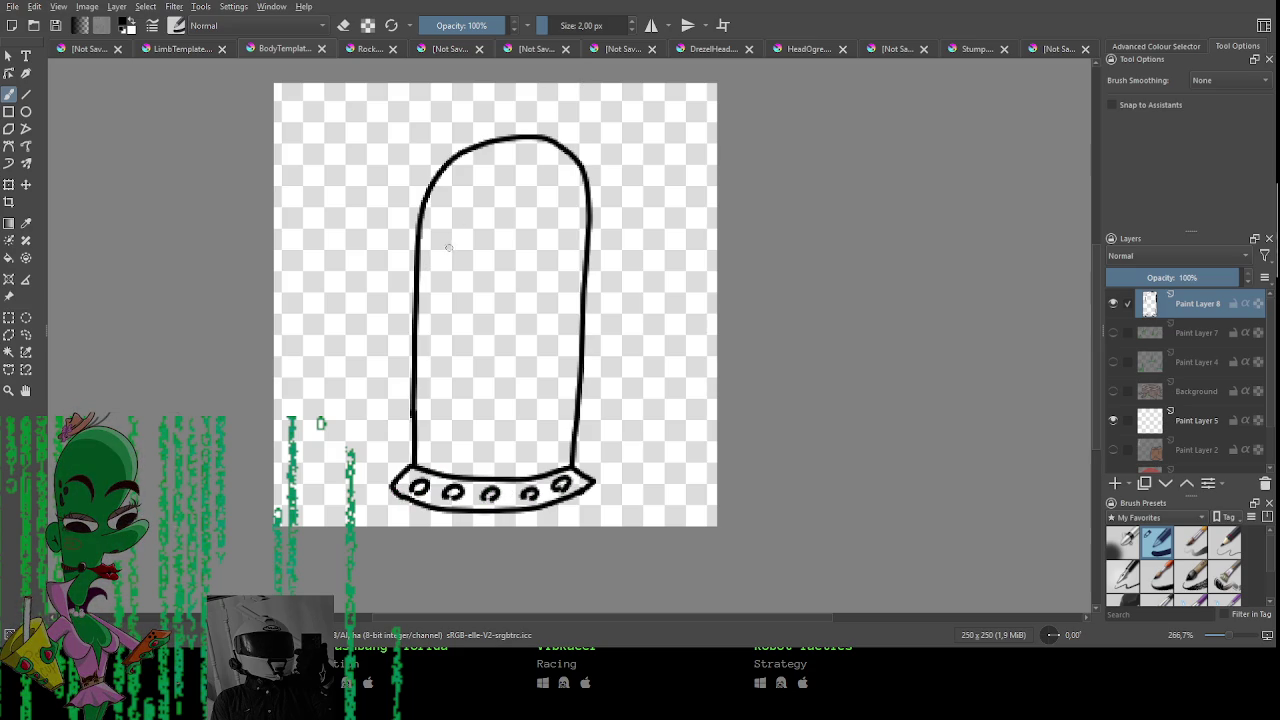
click(1160, 47)
click(1216, 130)
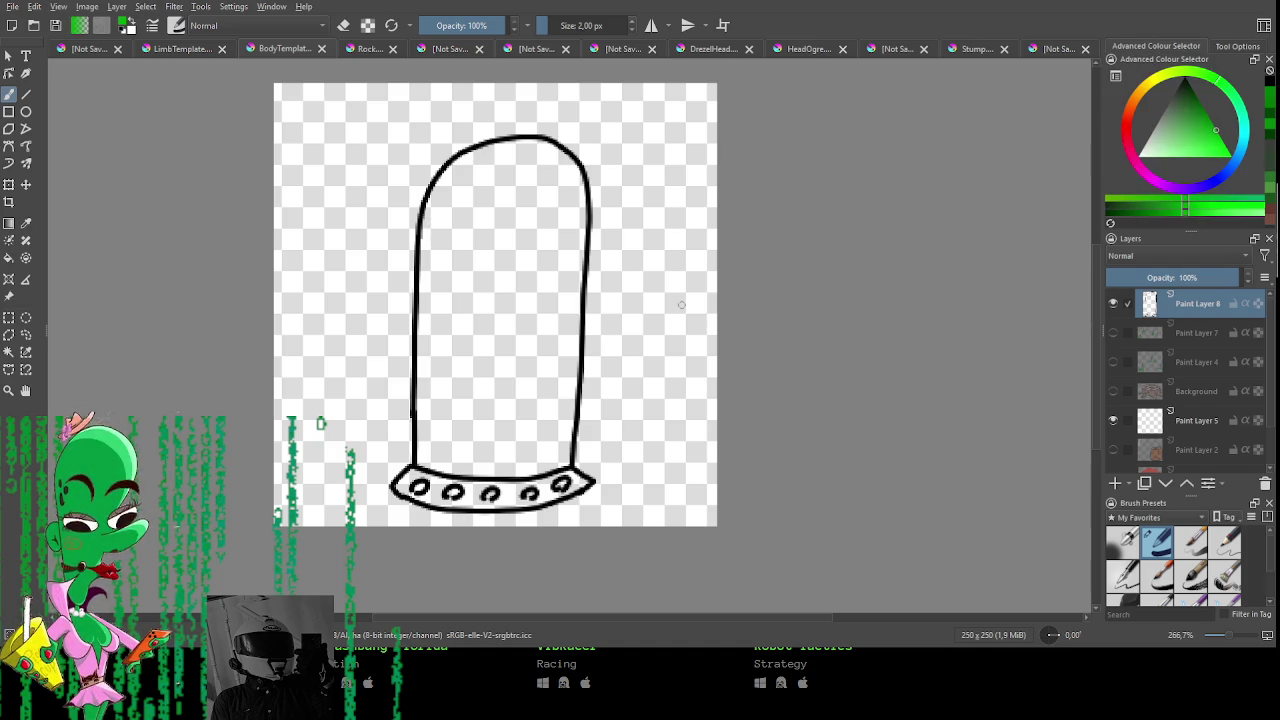
click(1115, 483)
Move the new layer below the line art and draw the liquid's green left-side outline.
mouse_move(1167, 337)
mouse_down()
mouse_move(1185, 336)
mouse_move(1155, 354)
mouse_up()
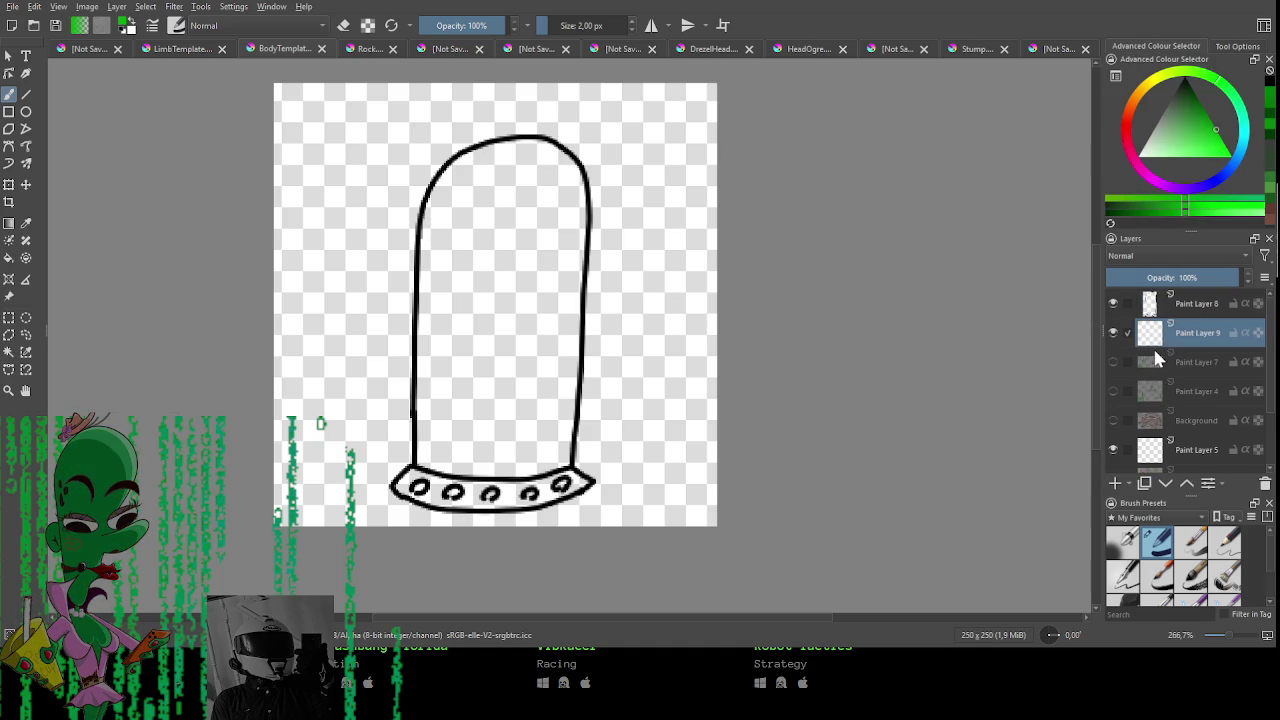
drag(427, 227, 424, 312)
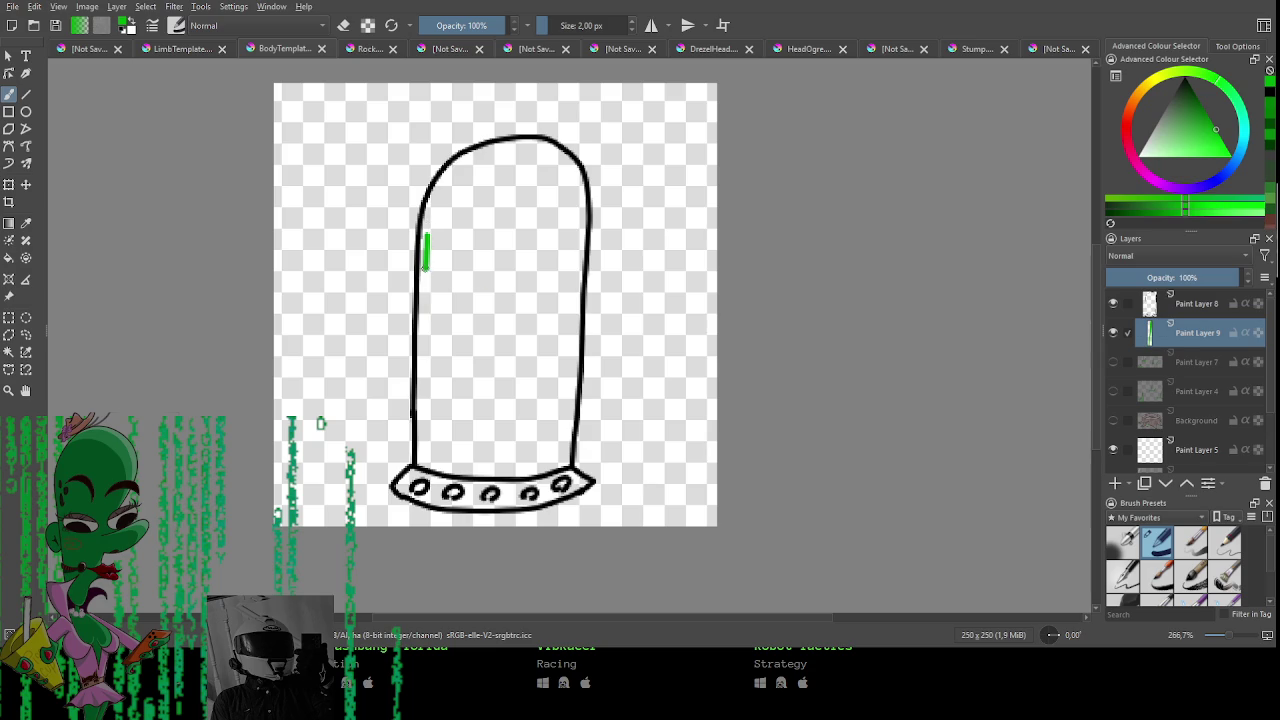
drag(425, 298, 421, 382)
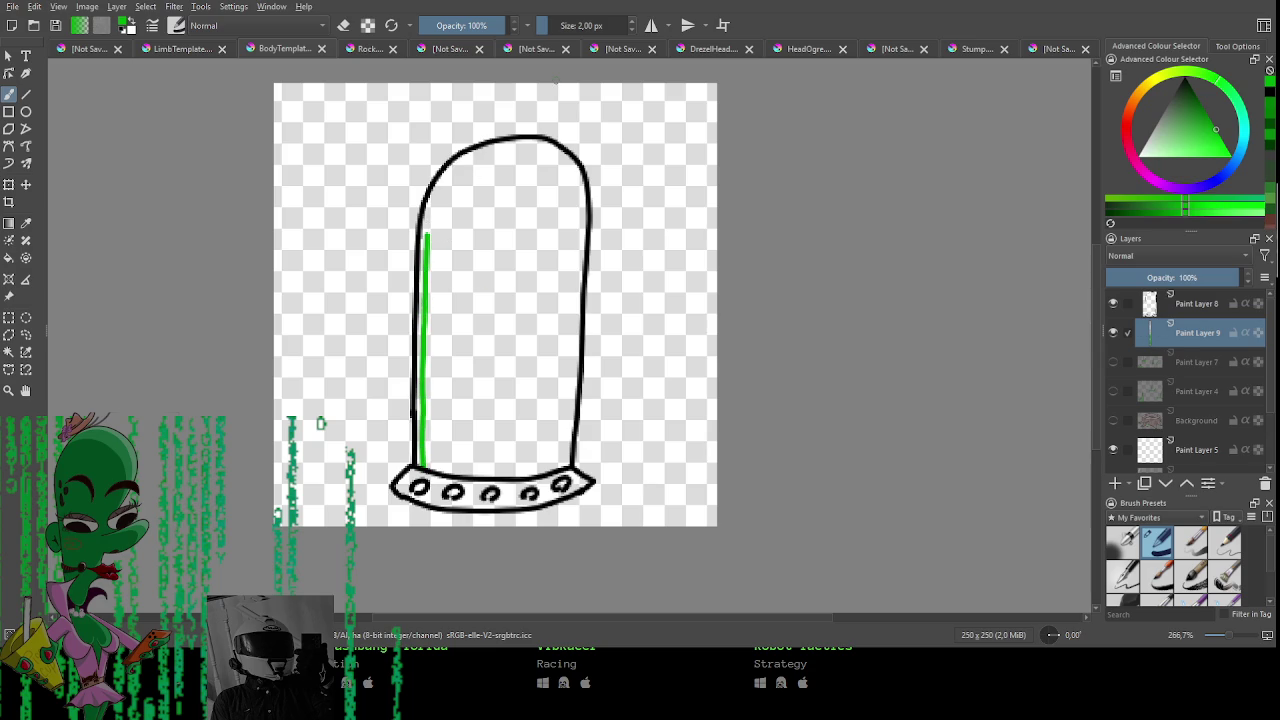
Draw the liquid's green oval top and right-side outline, rotating the canvas as needed.
mouse_move(700, 200)
mouse_down()
mouse_move(650, 130)
mouse_move(553, 72)
mouse_move(536, 200)
mouse_up()
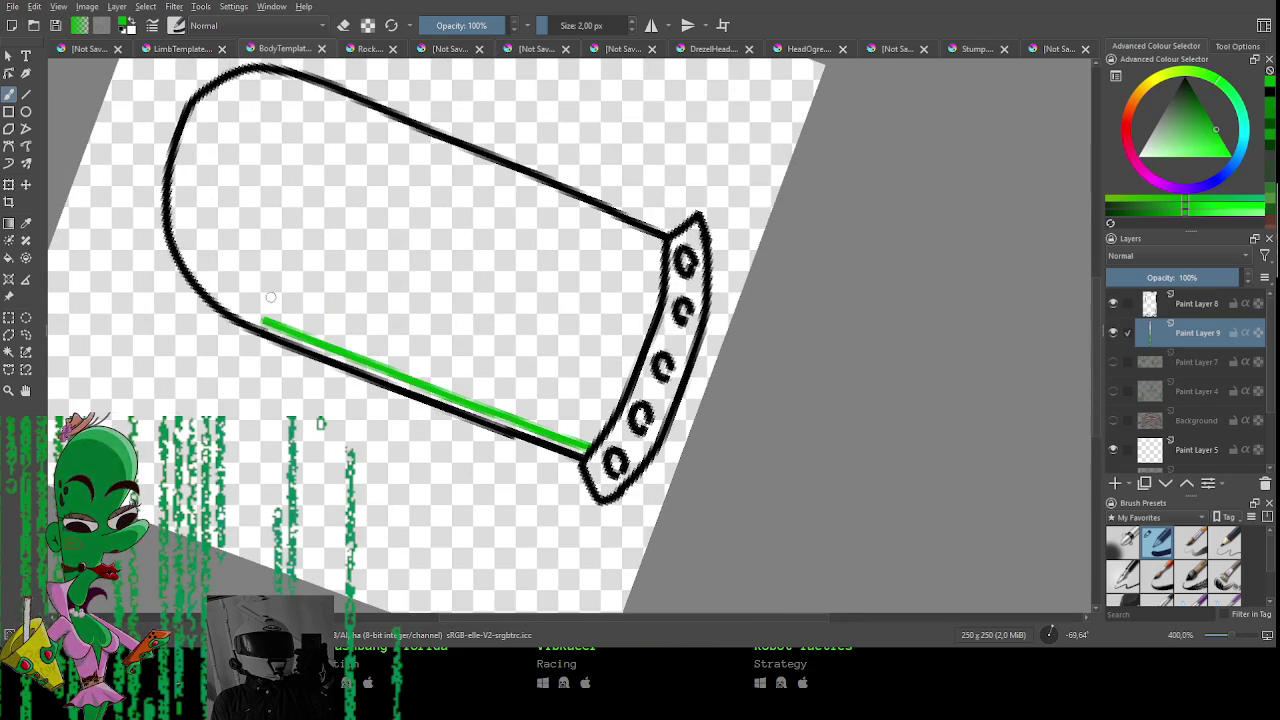
mouse_move(263, 317)
mouse_down()
mouse_move(358, 120)
mouse_move(342, 178)
mouse_up()
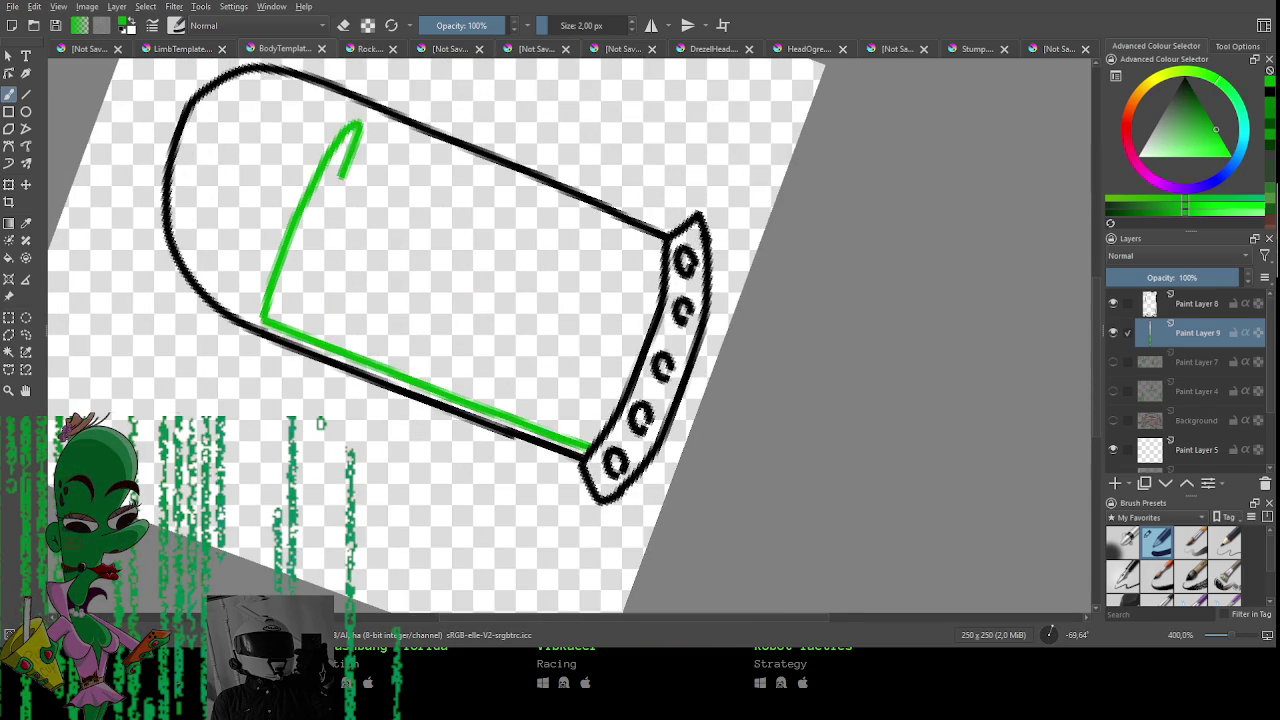
key(ctrl+z)
mouse_move(265, 318)
mouse_down()
mouse_move(266, 273)
mouse_move(338, 122)
mouse_move(277, 297)
mouse_up()
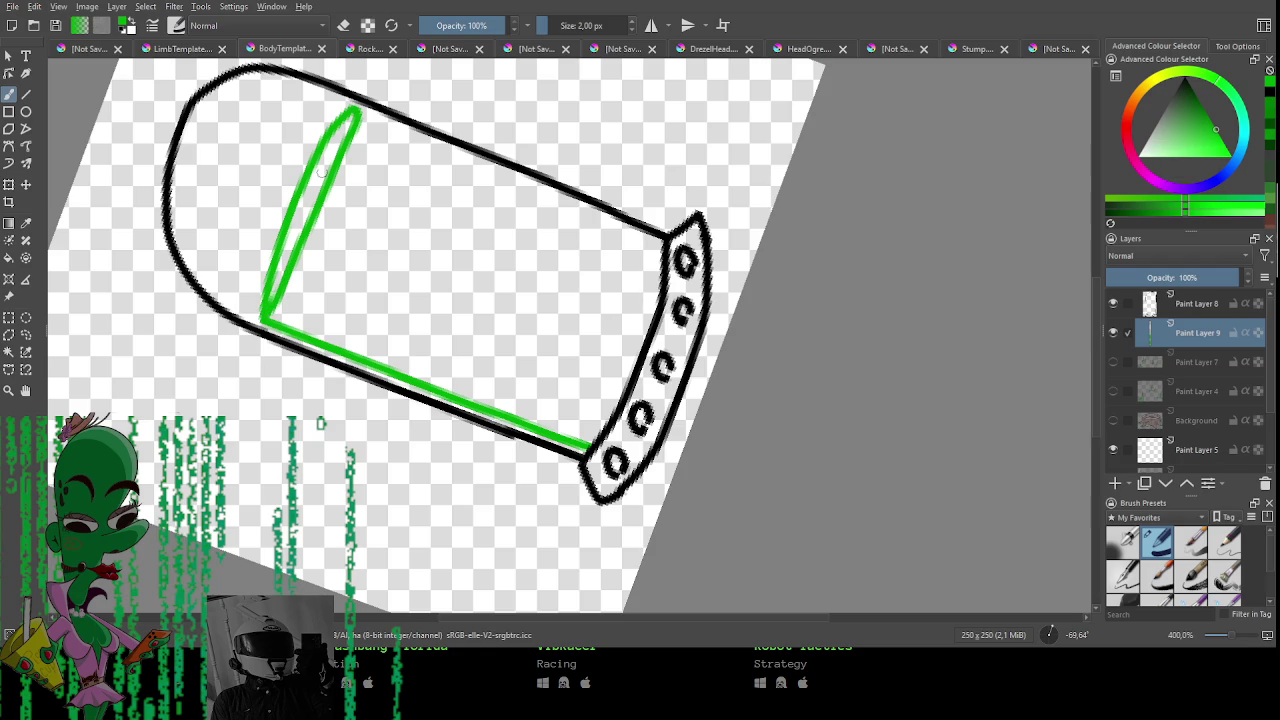
mouse_move(537, 130)
mouse_down()
mouse_move(509, 409)
mouse_move(629, 334)
mouse_move(609, 363)
mouse_move(414, 360)
mouse_move(330, 392)
mouse_up()
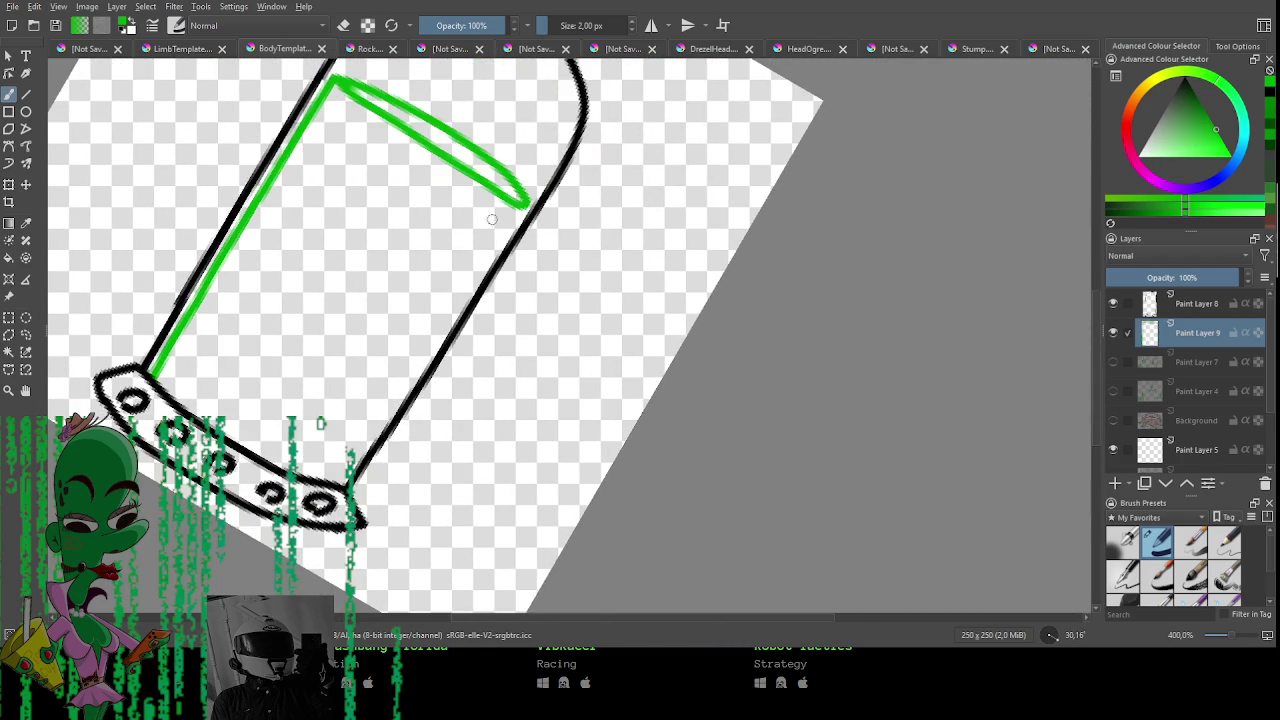
drag(528, 205, 343, 484)
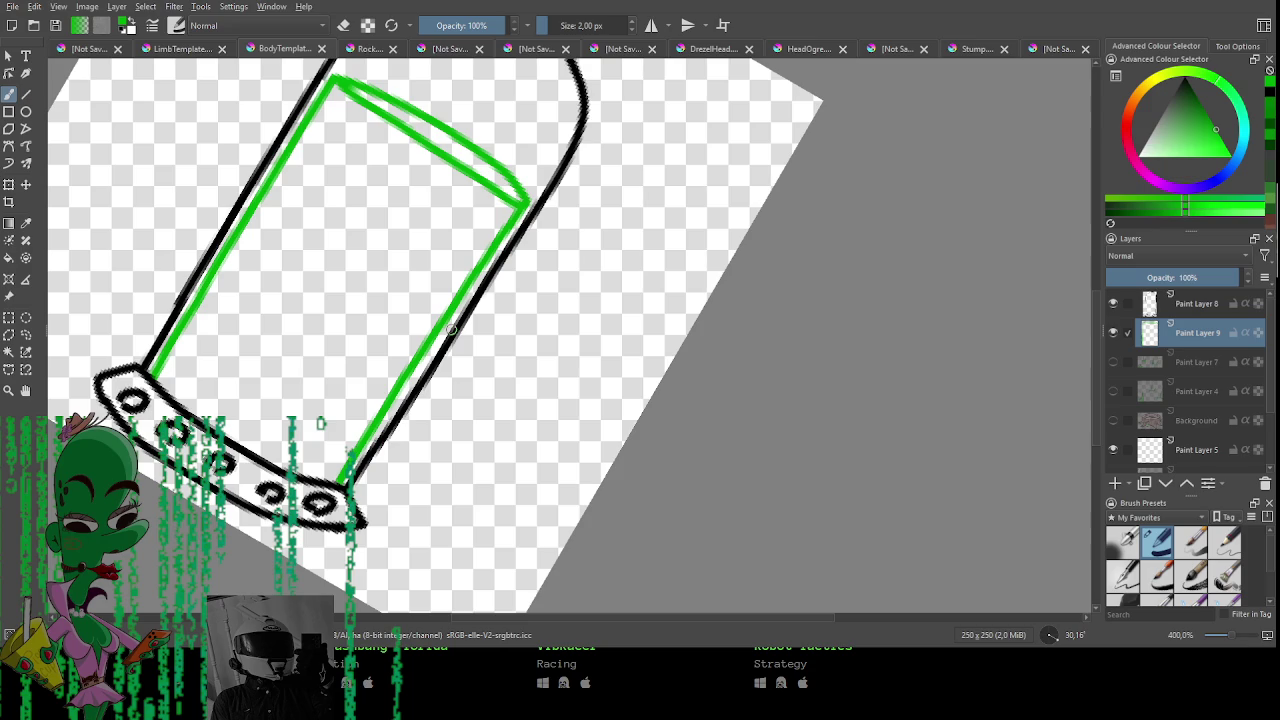
mouse_move(449, 338)
mouse_down()
mouse_move(460, 346)
mouse_move(317, 423)
mouse_up()
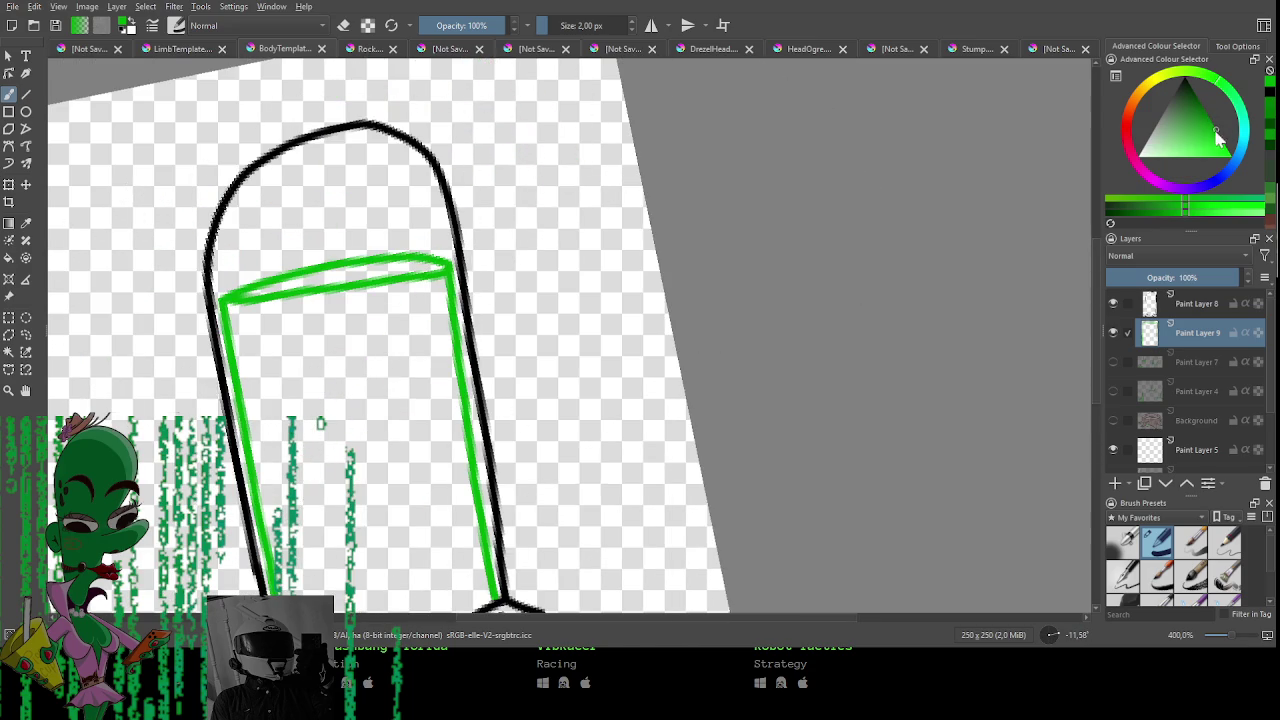
click(1116, 484)
Place the fill layer under the green outline and paint the liquid column solid bright green.
mouse_move(1212, 360)
mouse_down()
mouse_move(1205, 381)
mouse_move(1205, 370)
mouse_up()
scroll(623, 294, down, 3)
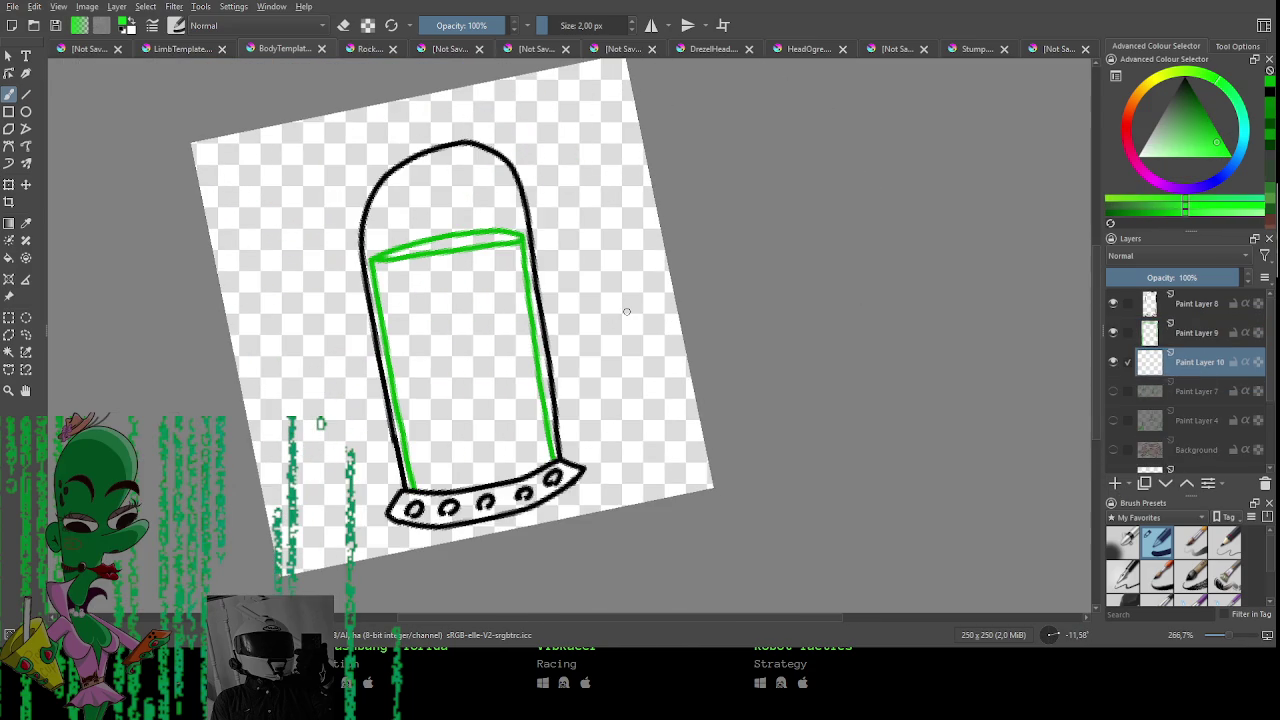
mouse_move(457, 314)
mouse_down()
mouse_move(490, 314)
mouse_move(437, 290)
mouse_move(430, 258)
mouse_move(392, 285)
mouse_move(400, 362)
mouse_move(437, 430)
mouse_up()
mouse_move(409, 320)
mouse_down()
mouse_move(403, 378)
mouse_move(435, 472)
mouse_move(461, 397)
mouse_up()
mouse_move(458, 267)
mouse_down()
mouse_move(512, 262)
mouse_move(520, 336)
mouse_up()
key(bracketleft)
key(bracketleft)
key(bracketleft)
mouse_move(494, 289)
mouse_down()
mouse_move(478, 279)
mouse_move(520, 385)
mouse_up()
drag(528, 310, 535, 450)
mouse_move(524, 392)
mouse_down()
mouse_move(538, 455)
mouse_move(515, 475)
mouse_up()
mouse_move(505, 365)
mouse_down()
mouse_move(515, 470)
mouse_move(485, 448)
mouse_up()
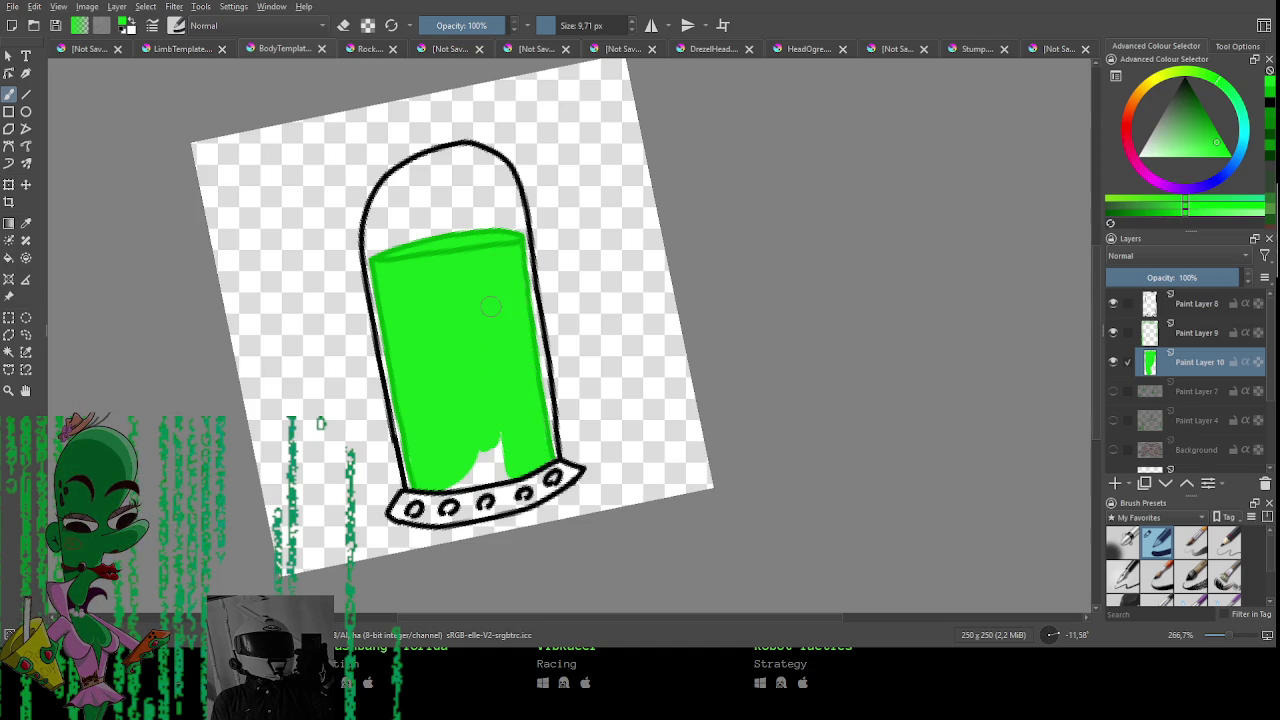
mouse_move(483, 395)
mouse_down()
mouse_move(482, 468)
mouse_move(445, 485)
mouse_move(489, 469)
mouse_up()
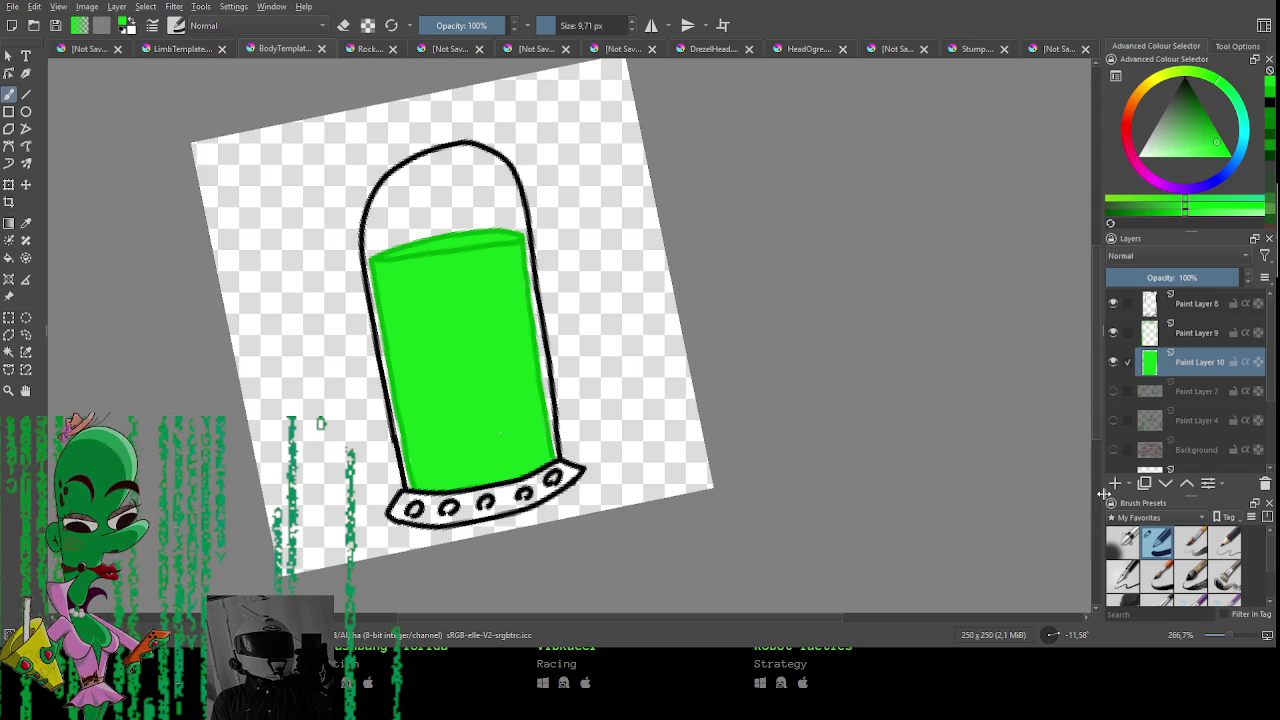
Pick a light grey and shade the pillar's riveted base slab.
click(1172, 118)
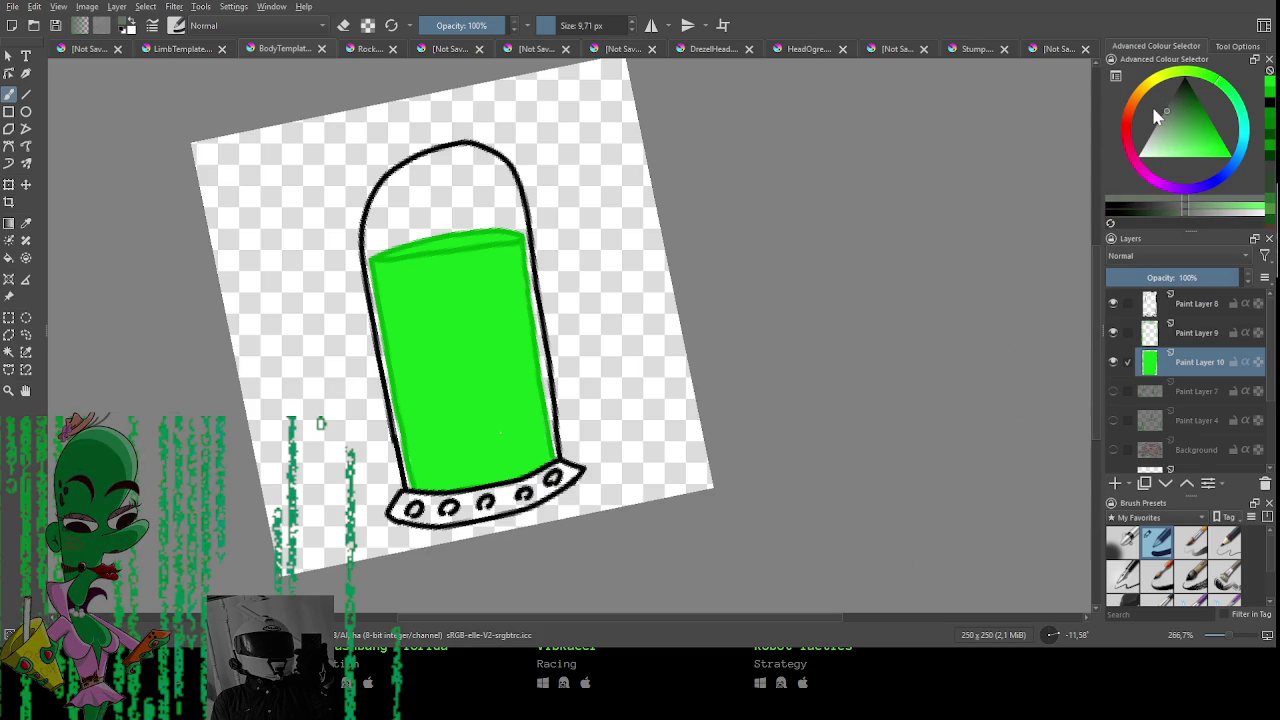
mouse_move(472, 506)
mouse_down()
mouse_move(400, 512)
mouse_move(572, 468)
mouse_move(500, 505)
mouse_move(517, 498)
mouse_up()
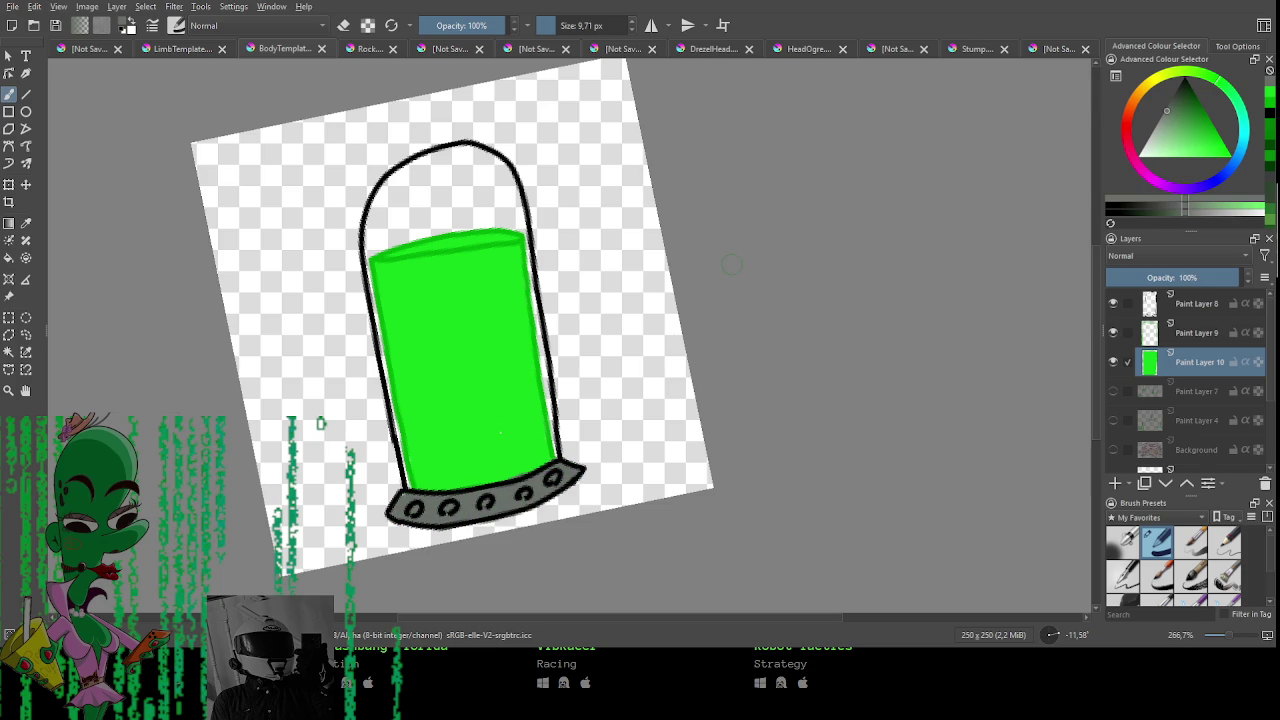
click(1167, 107)
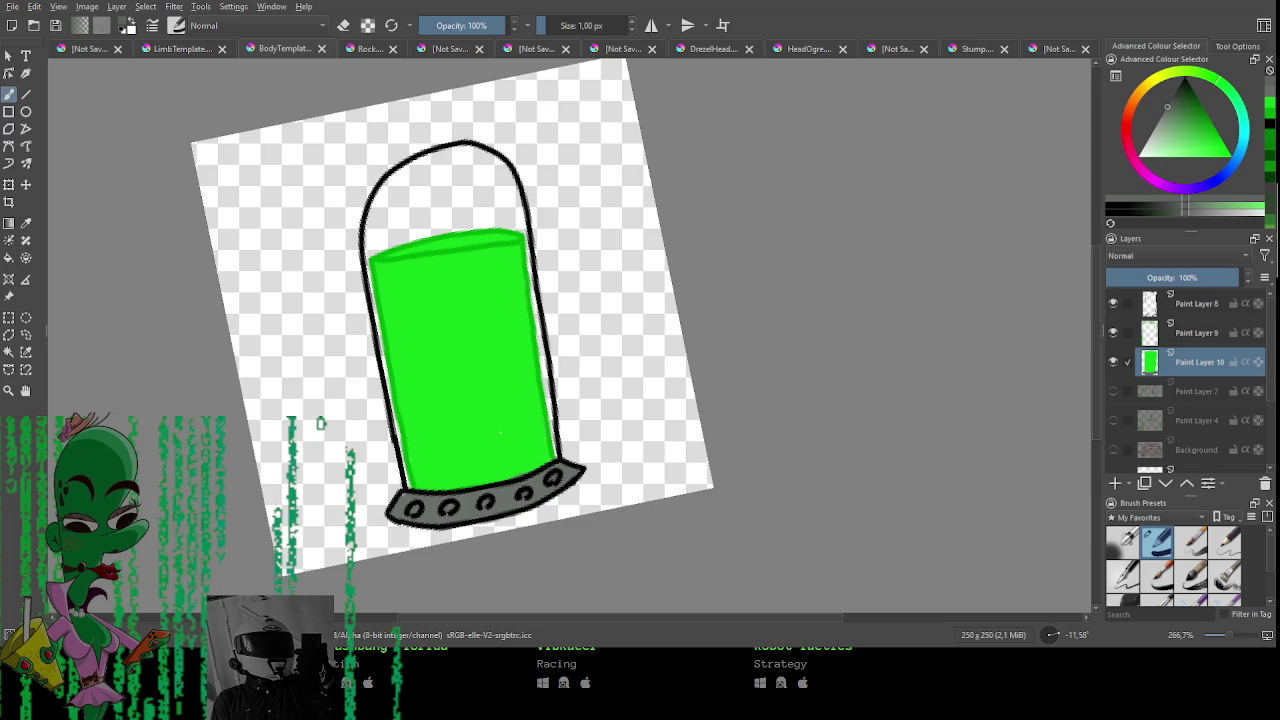
click(1171, 100)
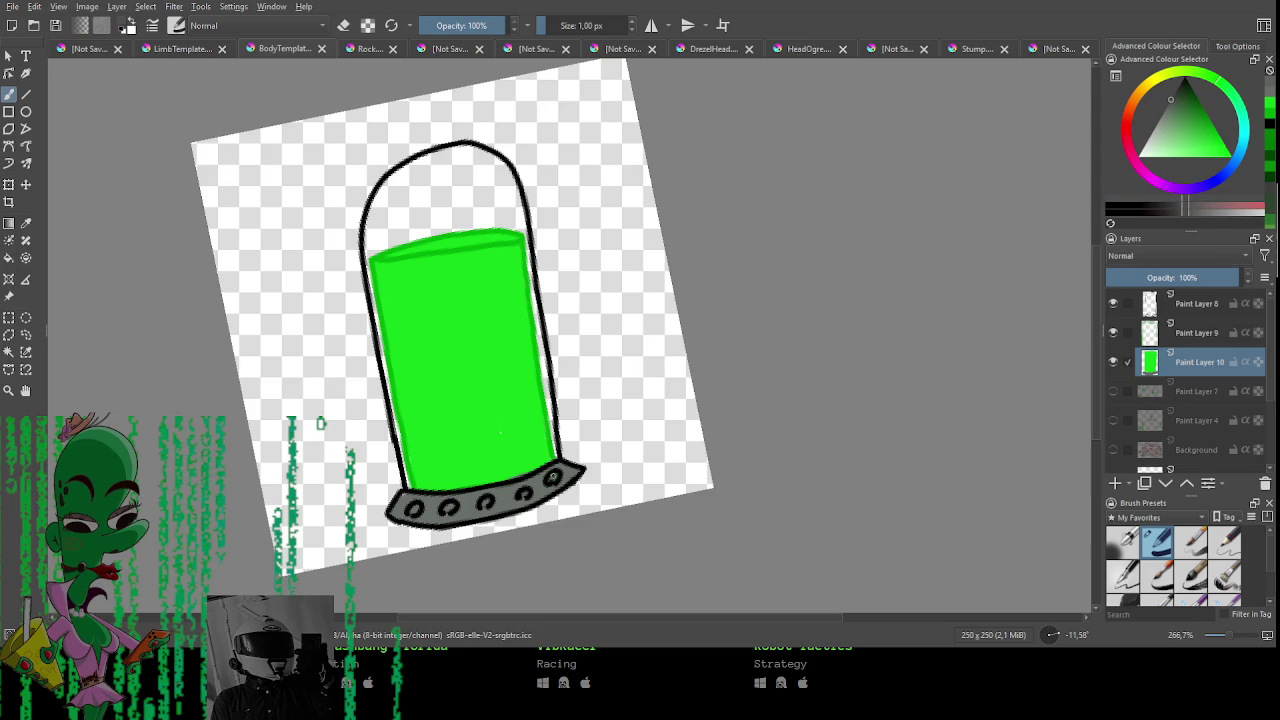
click(552, 477)
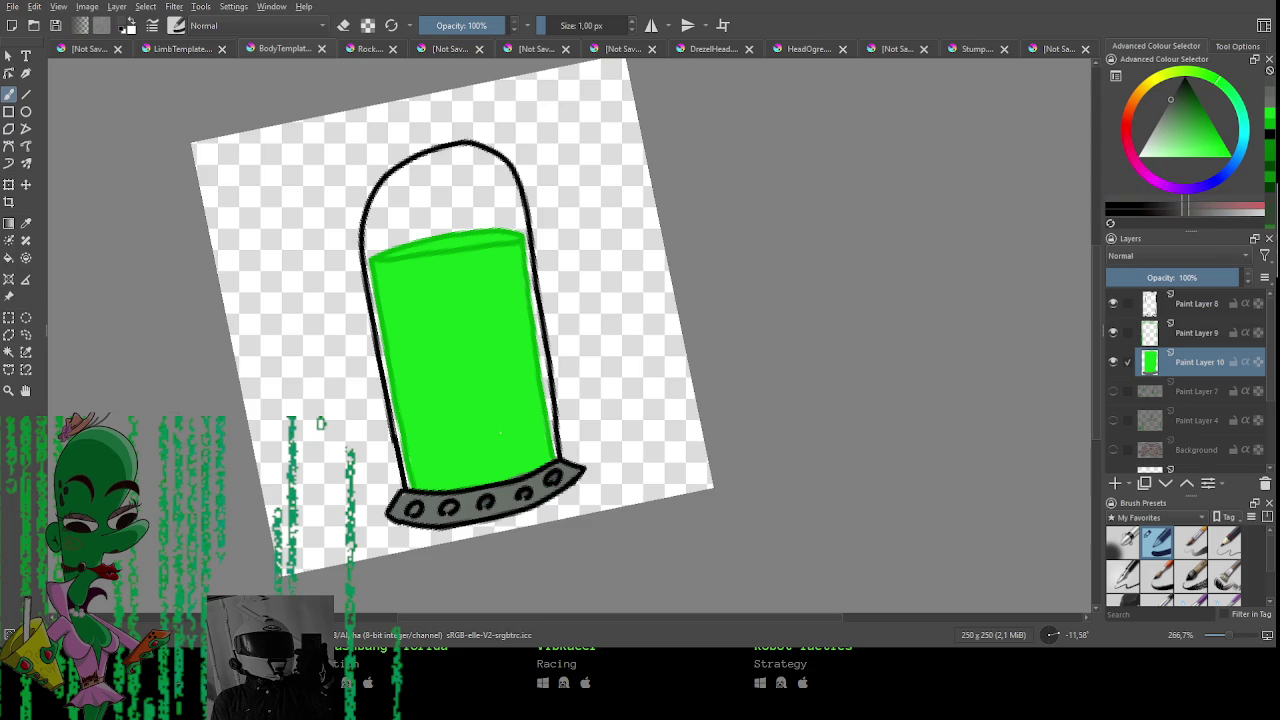
Sample the liquid's green, switch to Paint Layer 9, and draw bubble circles inside the liquid.
ctrl+click(450, 522)
ctrl+click(470, 245)
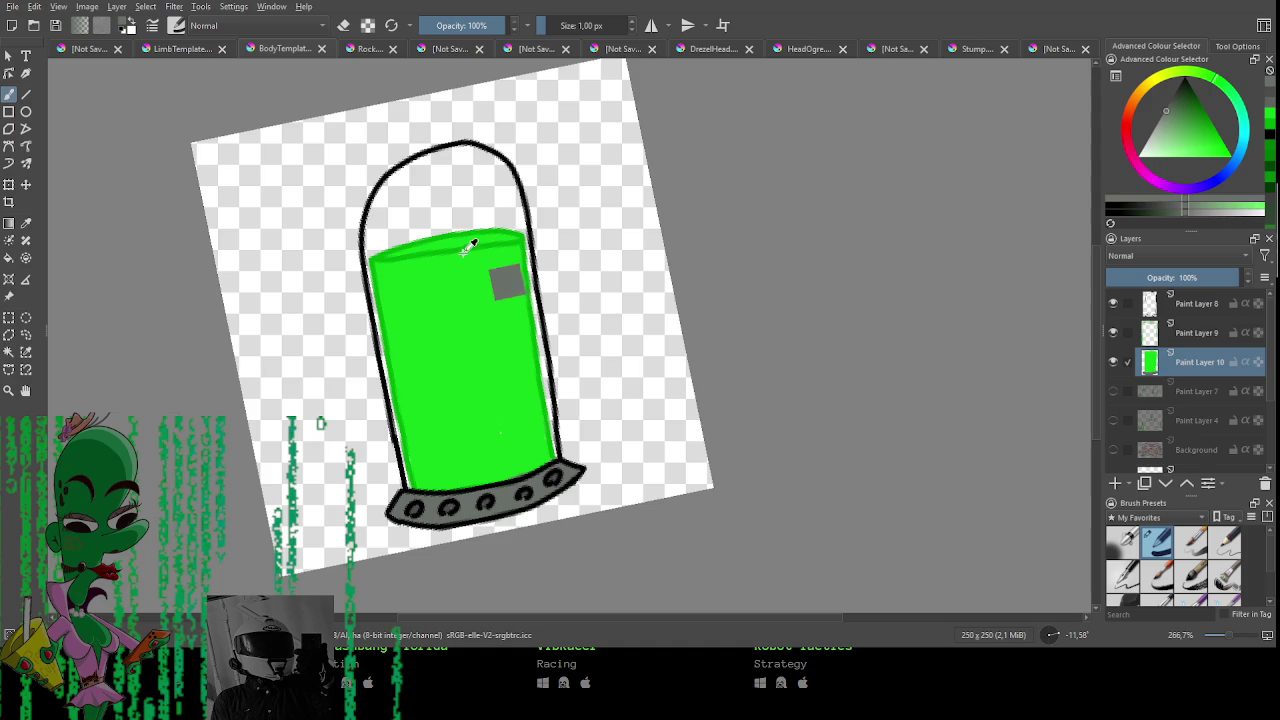
ctrl+click(470, 245)
click(1180, 328)
mouse_move(400, 298)
mouse_down()
mouse_move(415, 274)
mouse_move(398, 316)
mouse_move(404, 300)
mouse_move(421, 330)
mouse_move(504, 332)
mouse_up()
key(ctrl+z)
key(ctrl+z)
drag(437, 432, 458, 428)
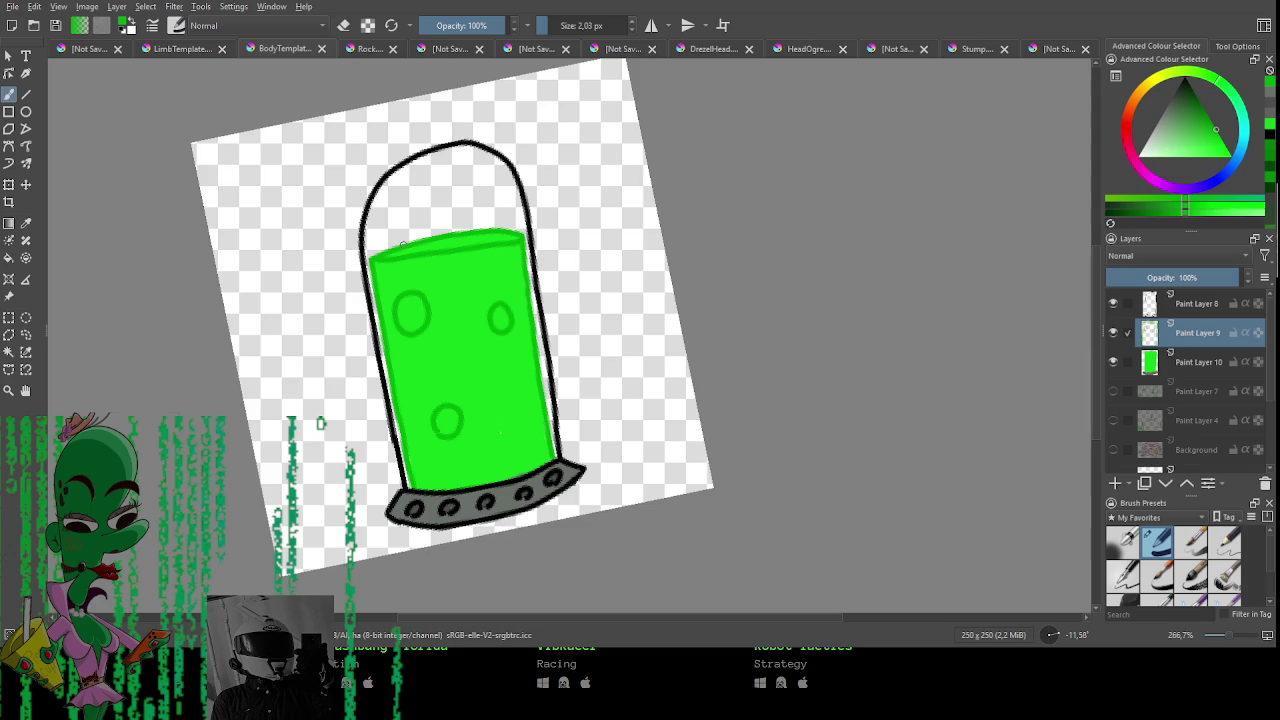
Draw a curly, wavy line along the liquid's top, erasing excess parts of the loop and edge.
drag(396, 245, 419, 216)
key(e)
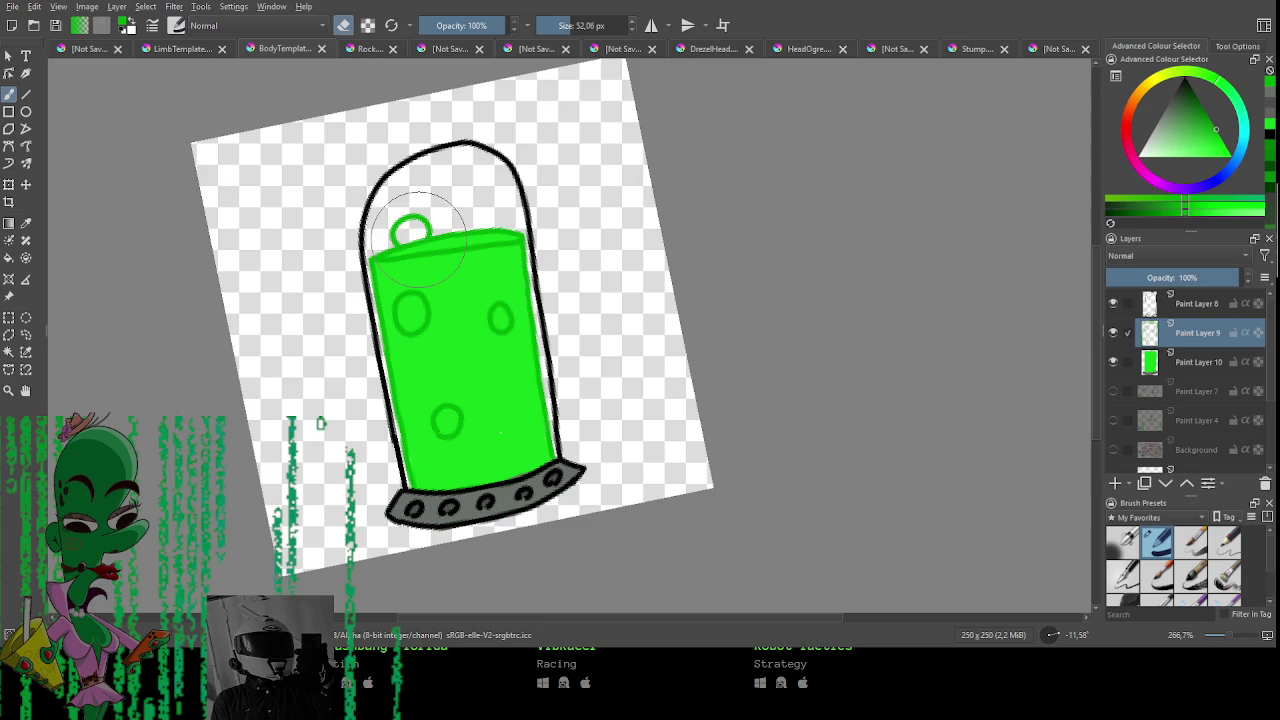
mouse_move(429, 229)
mouse_down()
mouse_move(400, 235)
mouse_move(430, 222)
mouse_up()
key(e)
key(e)
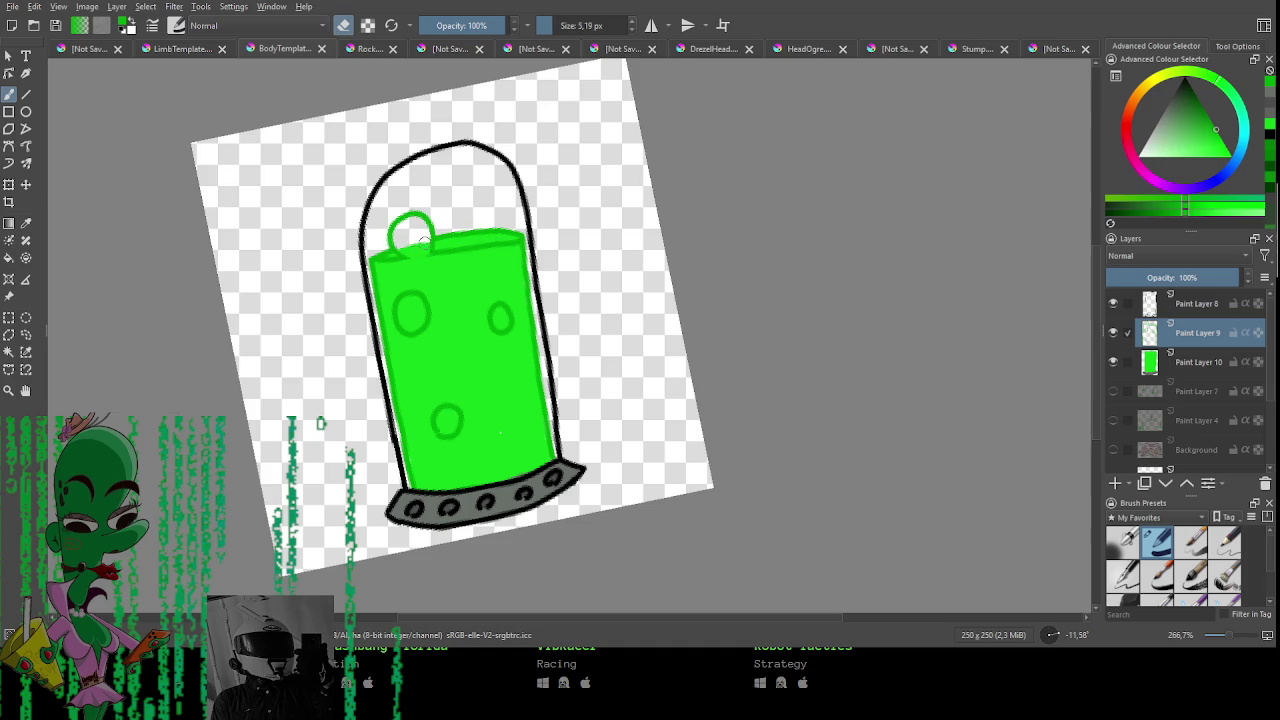
key(e)
key(e)
mouse_move(484, 240)
mouse_down()
mouse_move(492, 232)
mouse_move(440, 240)
mouse_move(517, 207)
mouse_move(436, 248)
mouse_up()
key(e)
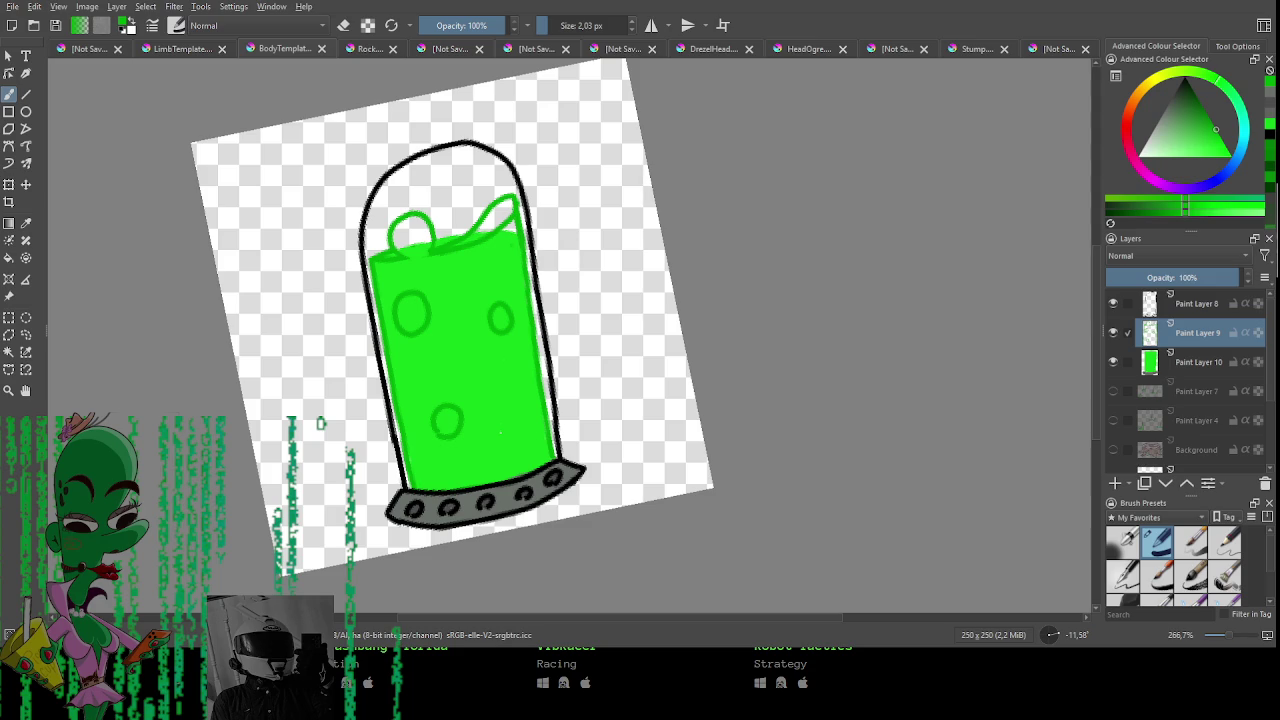
Pick the liquid green and, on Paint Layer 10, fill the top-left bubble and top-right wave gap solid.
ctrl+click(508, 272)
click(1168, 350)
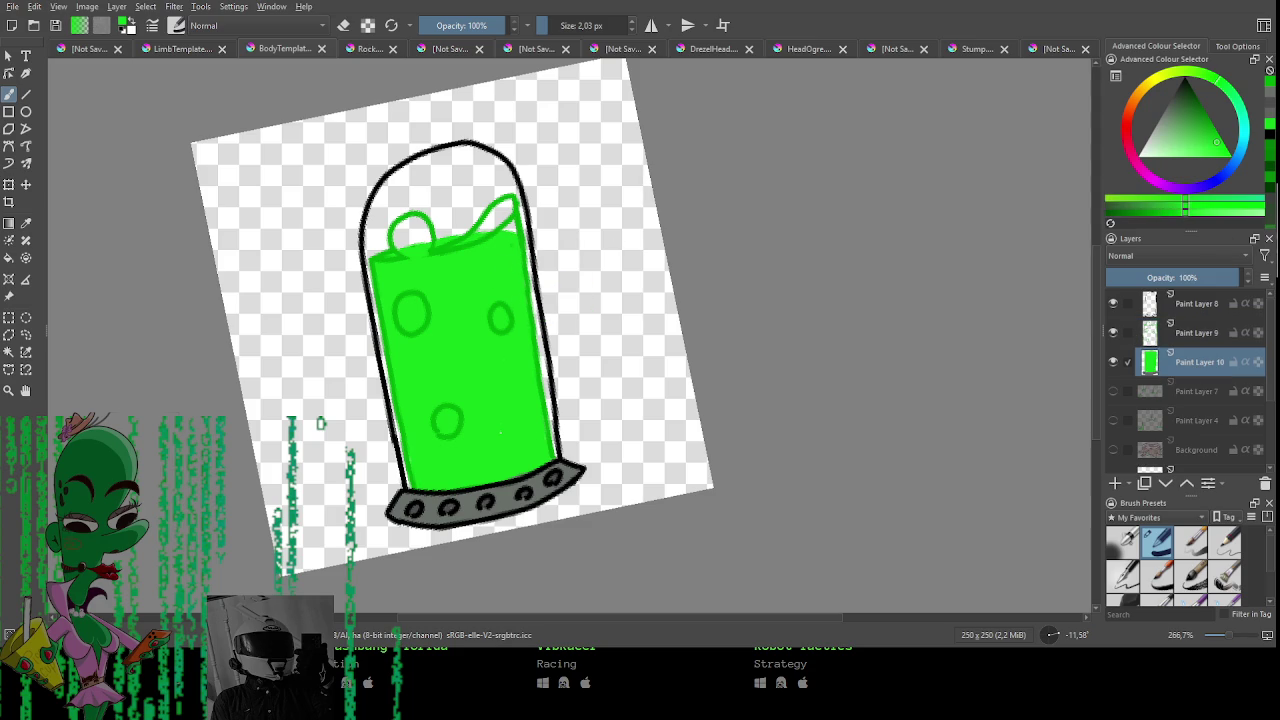
mouse_move(407, 246)
mouse_down()
mouse_move(412, 228)
mouse_move(422, 234)
mouse_move(410, 224)
mouse_move(410, 242)
mouse_up()
drag(486, 228, 510, 206)
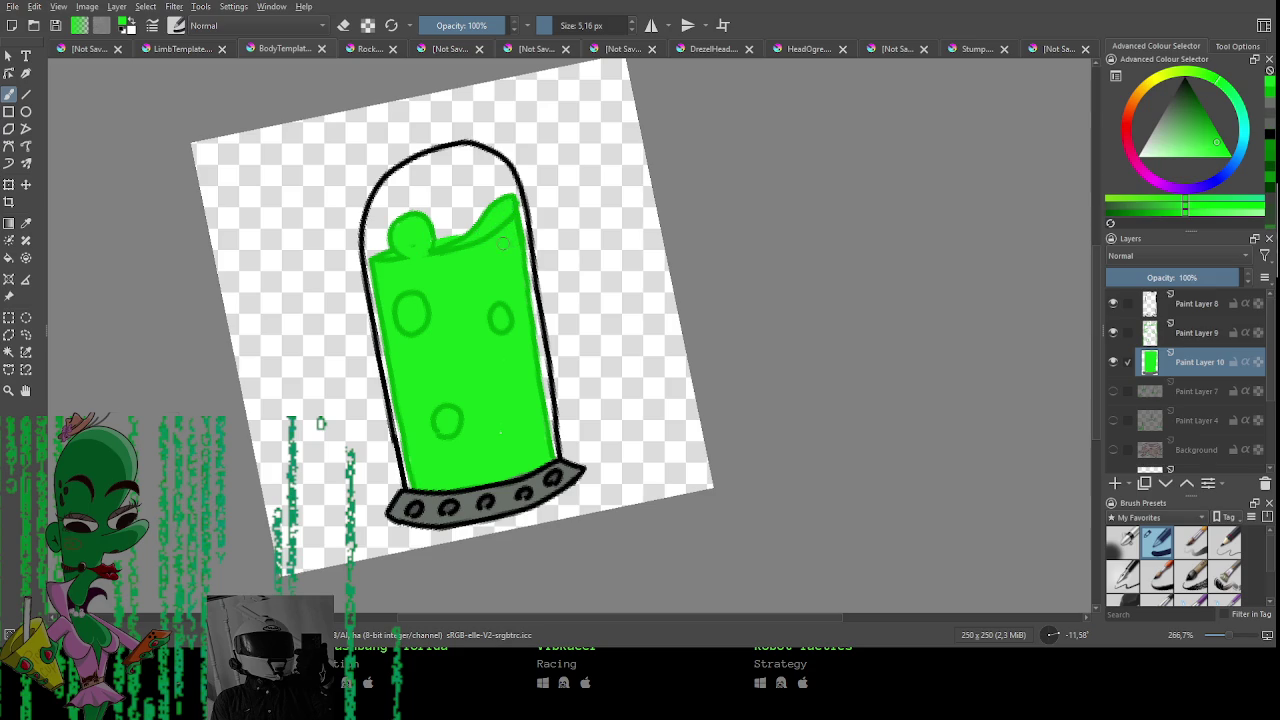
key(e)
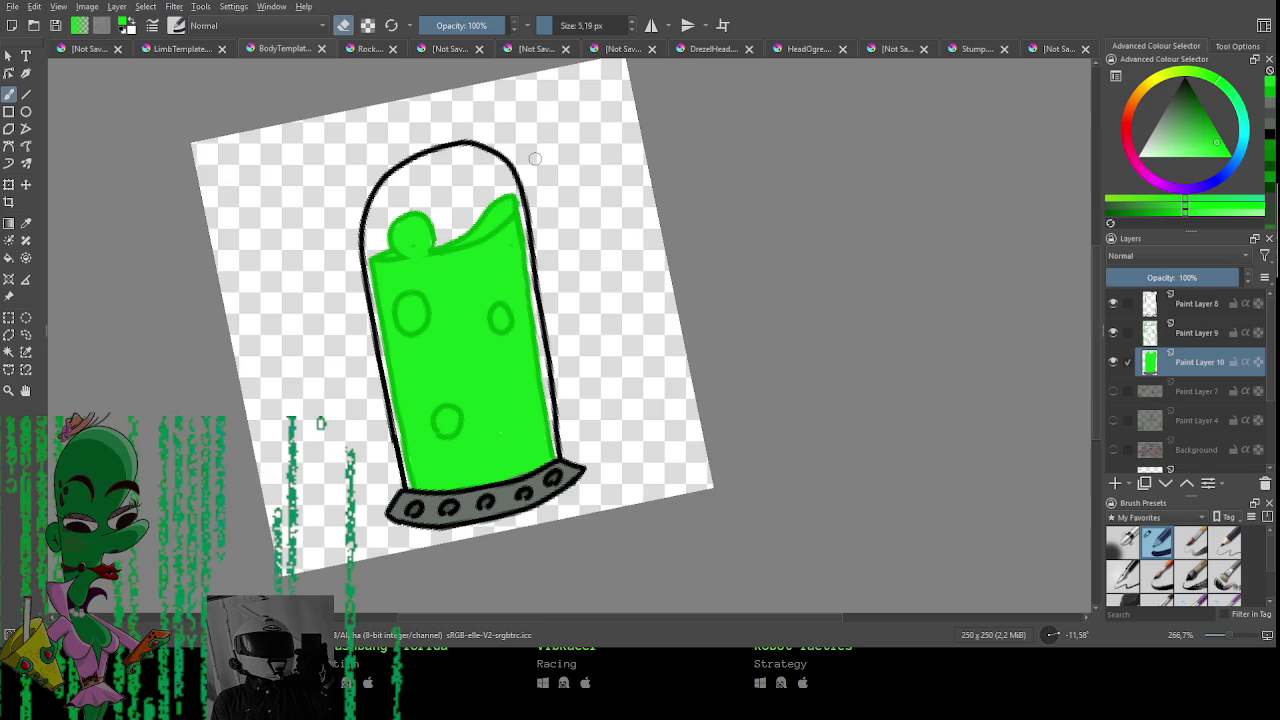
drag(514, 318, 506, 284)
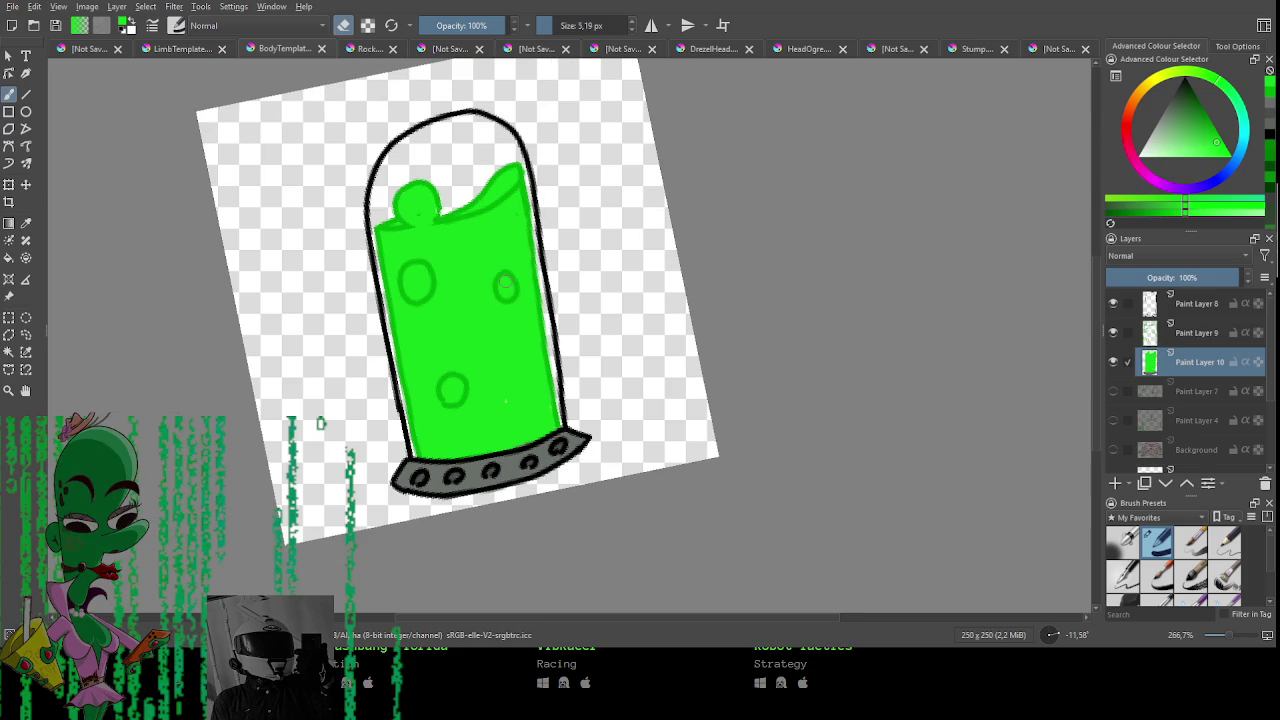
On new Paint Layer 11, draw the creature's rounded head, eye and mouth outline in black.
click(1115, 483)
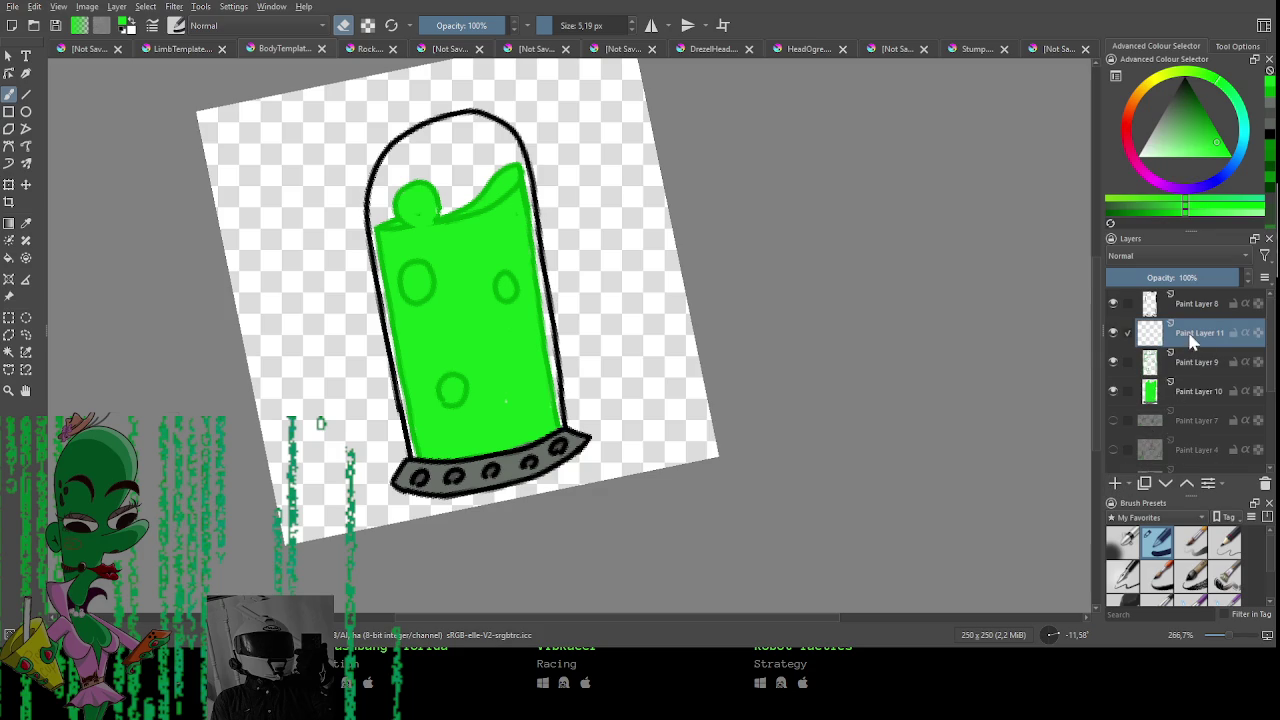
key(e)
click(1180, 88)
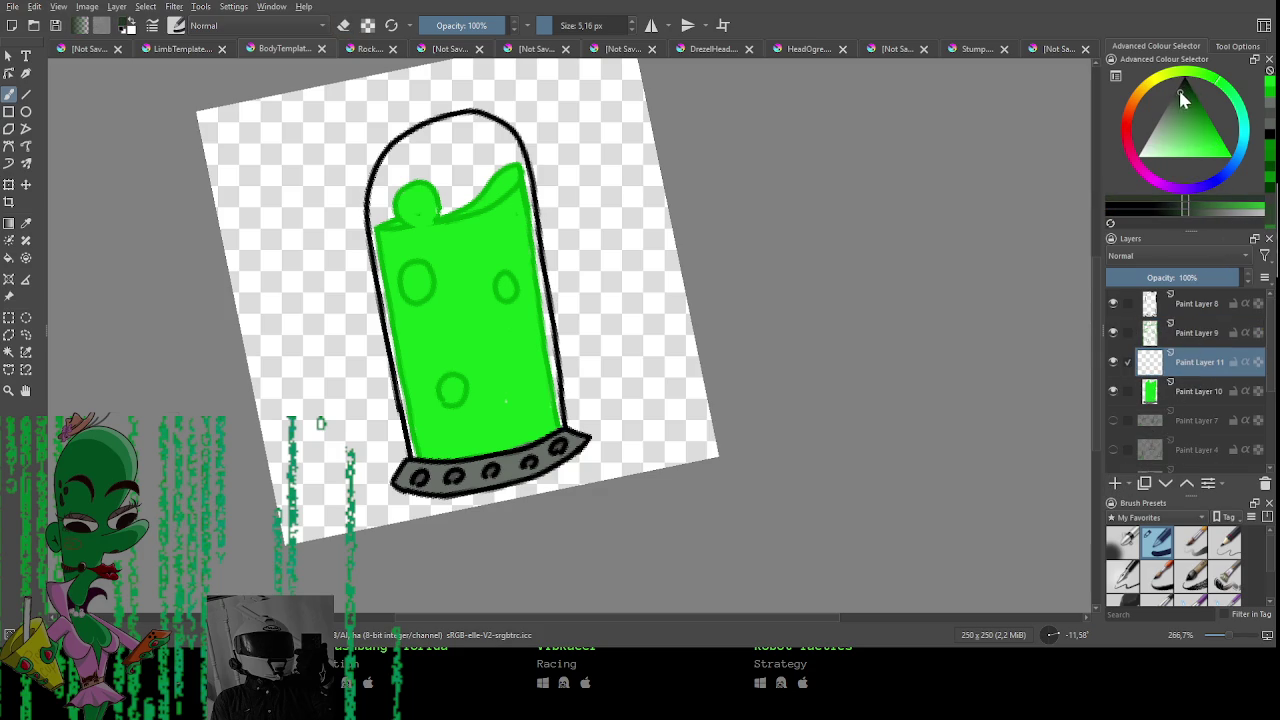
mouse_move(452, 300)
mouse_down()
mouse_move(455, 280)
mouse_move(495, 310)
mouse_up()
key(ctrl+z)
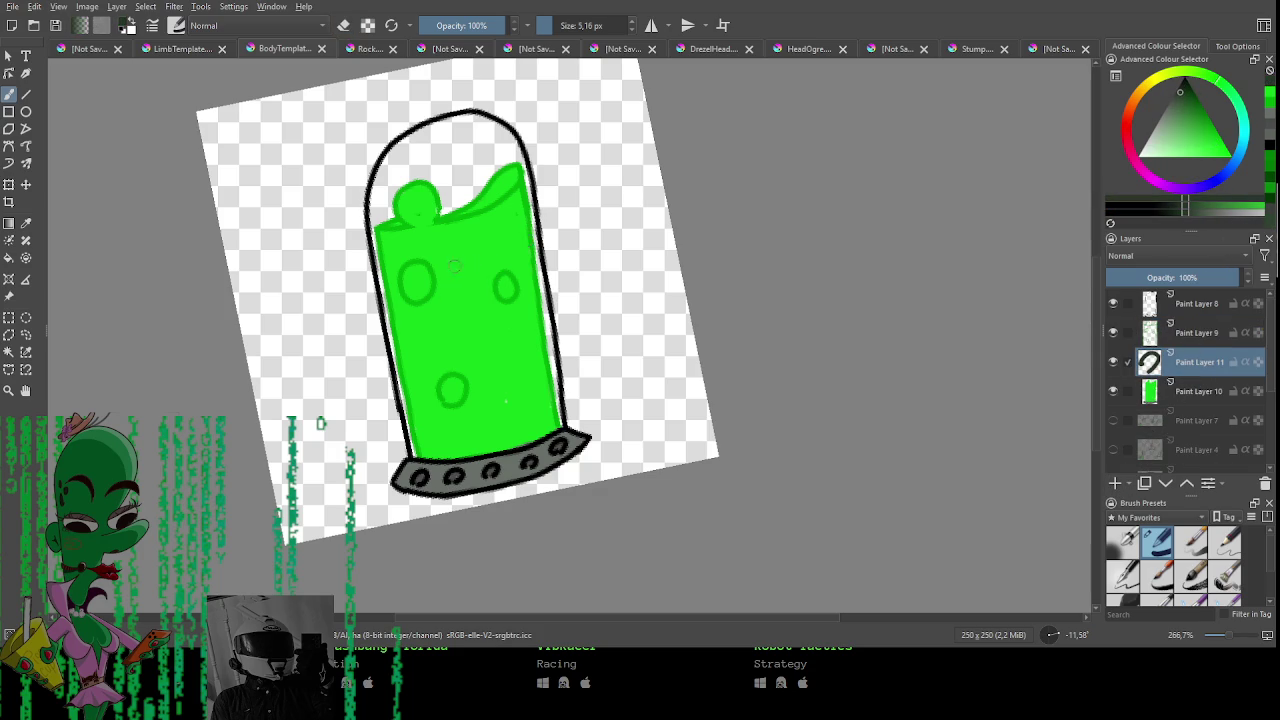
scroll(468, 262, up, 5)
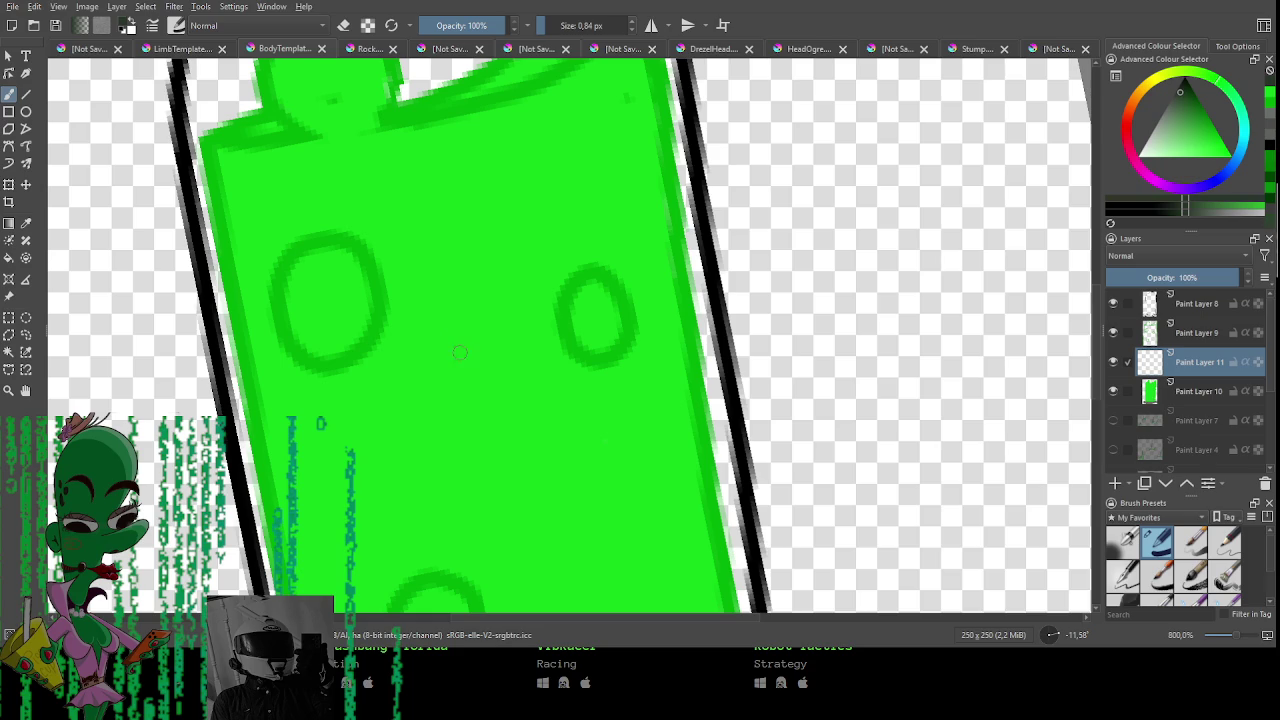
mouse_move(400, 328)
mouse_down()
mouse_move(498, 233)
mouse_move(540, 383)
mouse_move(505, 405)
mouse_up()
mouse_move(487, 328)
mouse_down()
mouse_move(456, 348)
mouse_move(488, 328)
mouse_move(516, 342)
mouse_up()
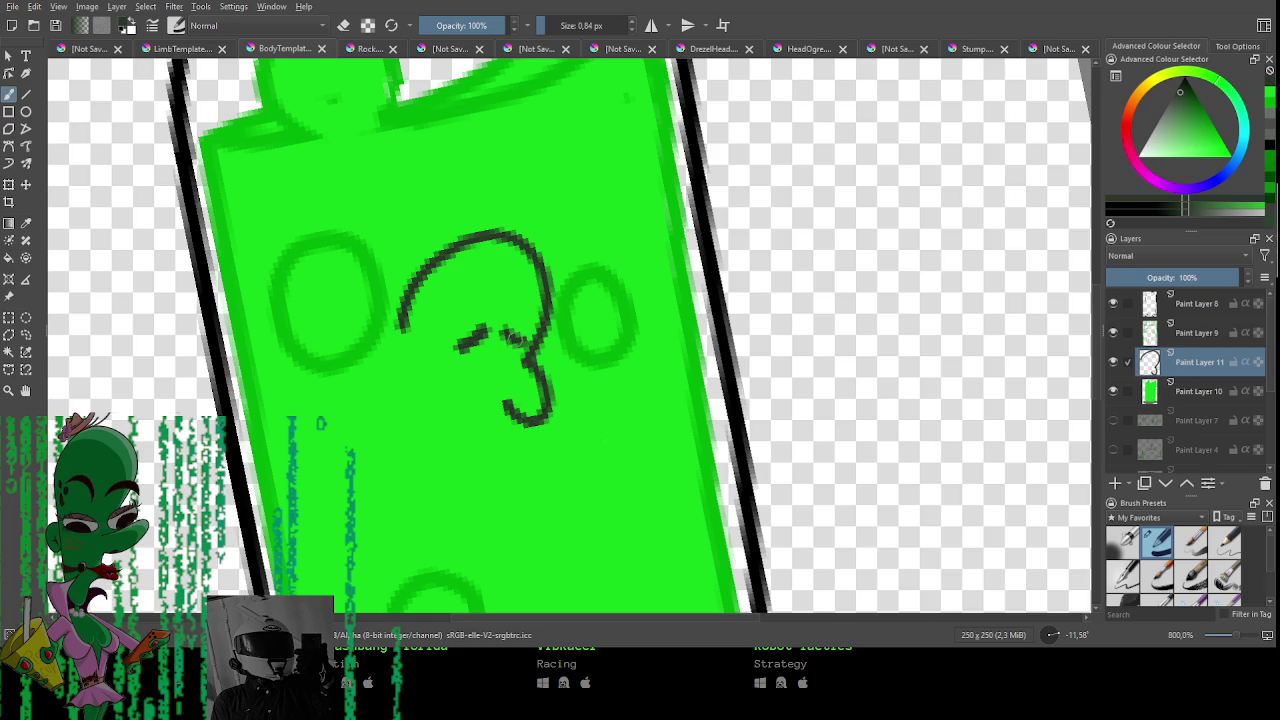
drag(507, 408, 457, 441)
mouse_move(400, 326)
mouse_down()
mouse_move(394, 428)
mouse_move(410, 480)
mouse_up()
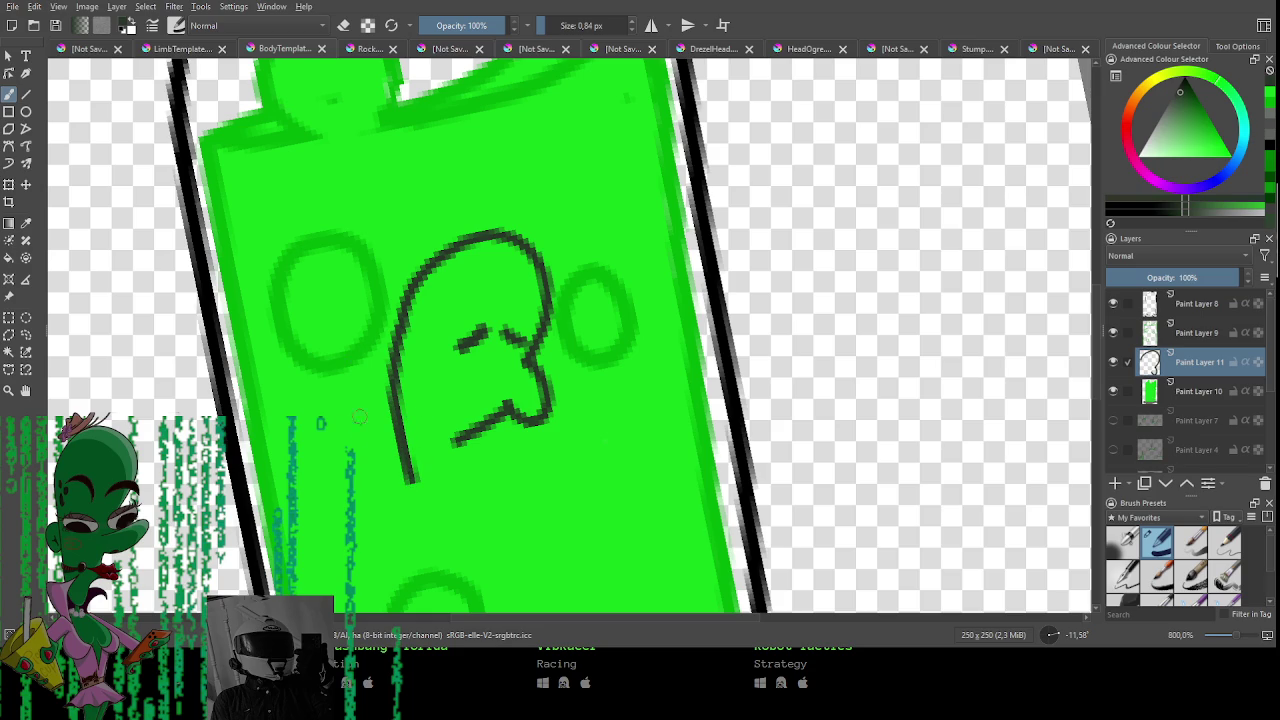
Draw the creature's dangling tentacle arms, undoing and erasing stray marks.
scroll(348, 391, down, 3)
mouse_move(362, 302)
mouse_down()
mouse_move(368, 392)
mouse_move(402, 308)
mouse_up()
mouse_move(407, 334)
mouse_down()
mouse_move(432, 350)
mouse_move(440, 378)
mouse_move(422, 286)
mouse_move(462, 312)
mouse_move(478, 300)
mouse_move(408, 258)
mouse_move(314, 330)
mouse_move(369, 282)
mouse_up()
key(ctrl+z)
key(e)
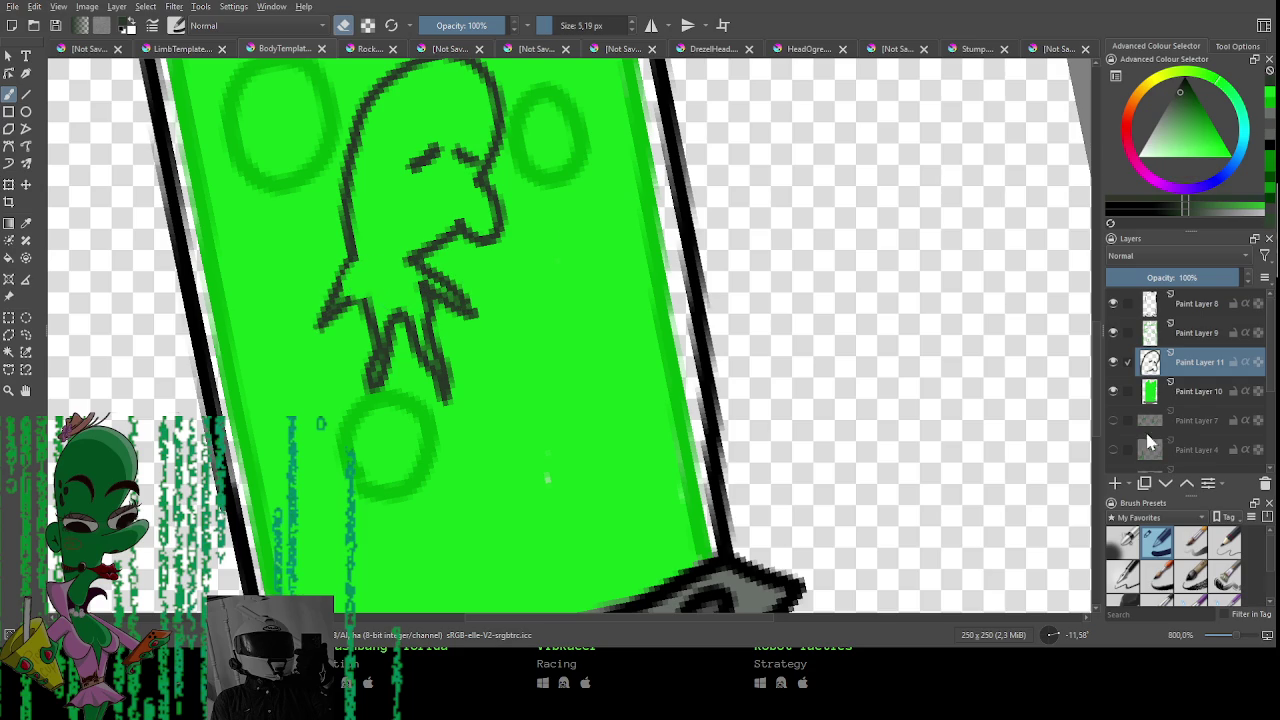
click(1115, 483)
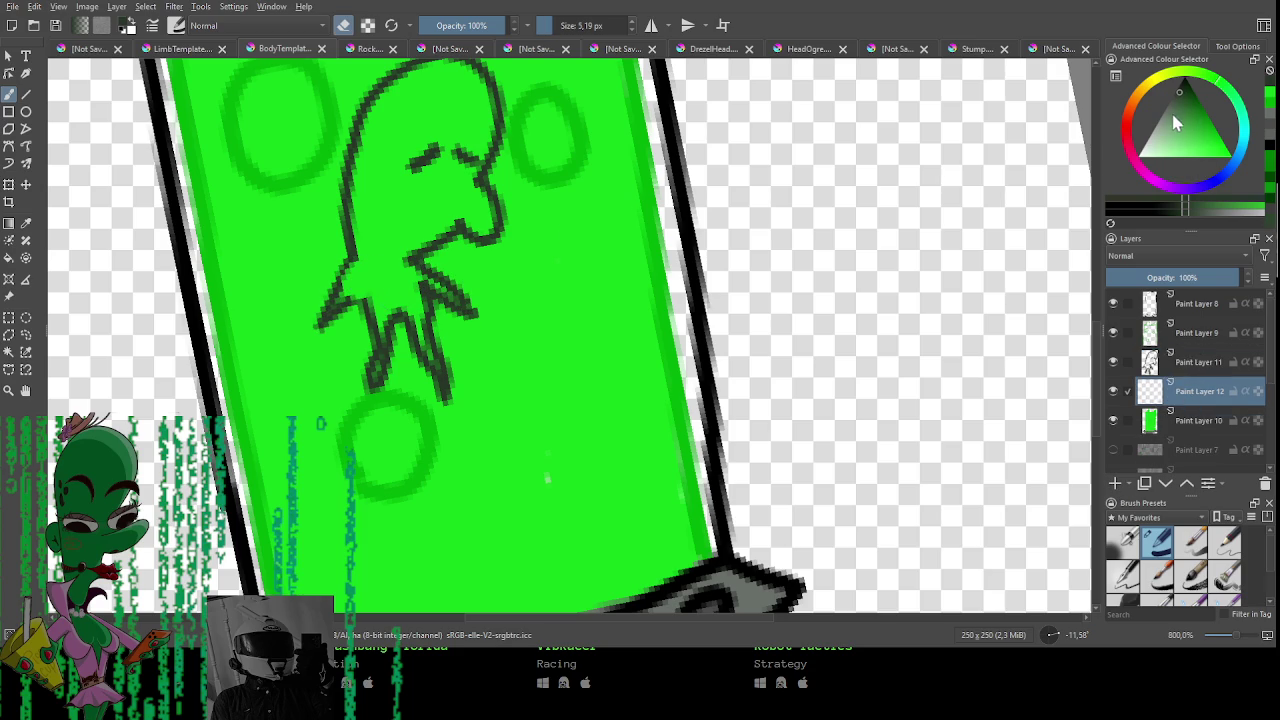
Pick a pale muted colour and try translucent brush strokes on the creature, then undo them.
key(e)
click(1143, 100)
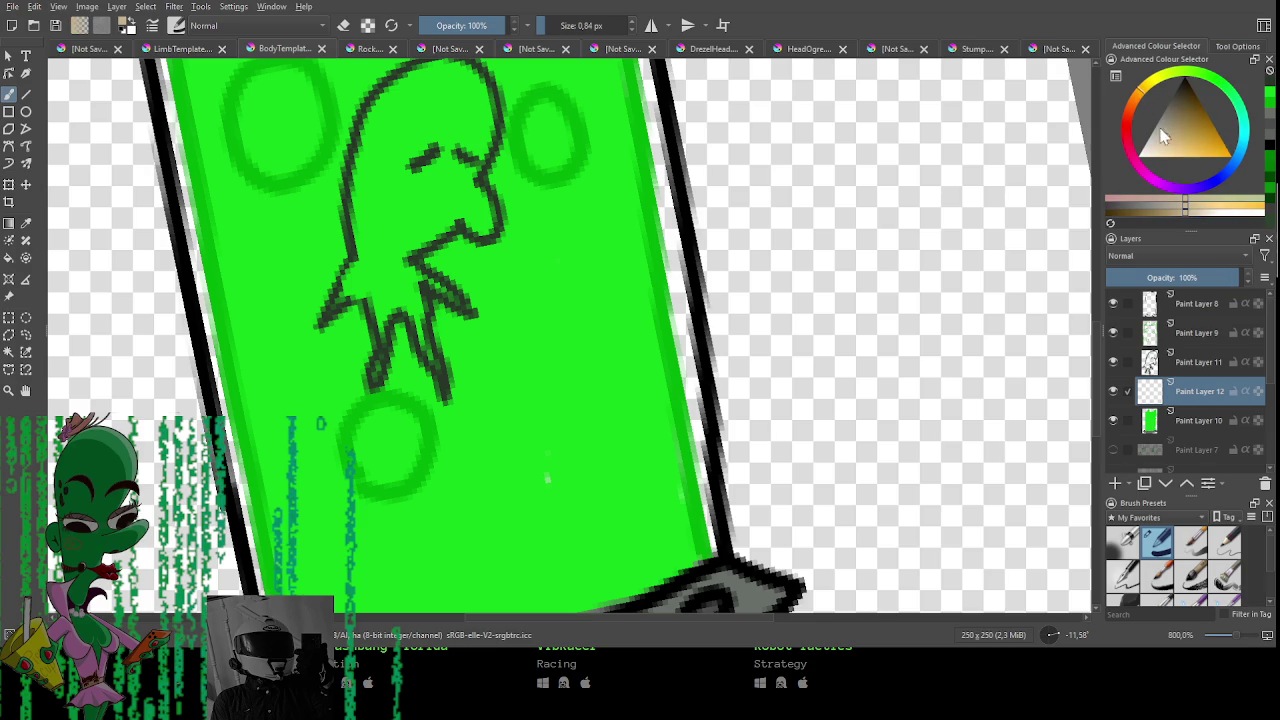
click(1157, 133)
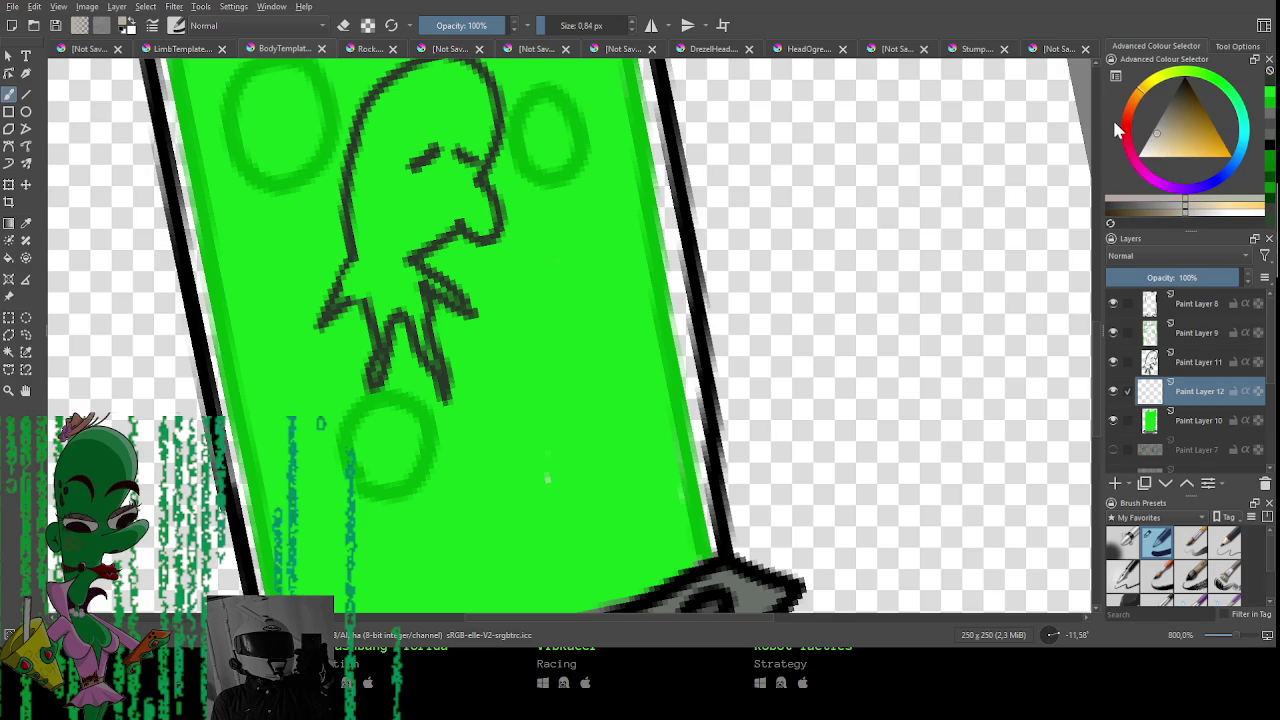
click(455, 25)
click(552, 25)
drag(395, 220, 425, 85)
key(ctrl+z)
click(486, 25)
mouse_move(380, 210)
mouse_down()
mouse_move(425, 140)
mouse_move(408, 95)
mouse_move(470, 85)
mouse_move(444, 169)
mouse_move(411, 167)
mouse_move(371, 232)
mouse_move(378, 272)
mouse_up()
key(bracketleft)
key(bracketleft)
key(bracketleft)
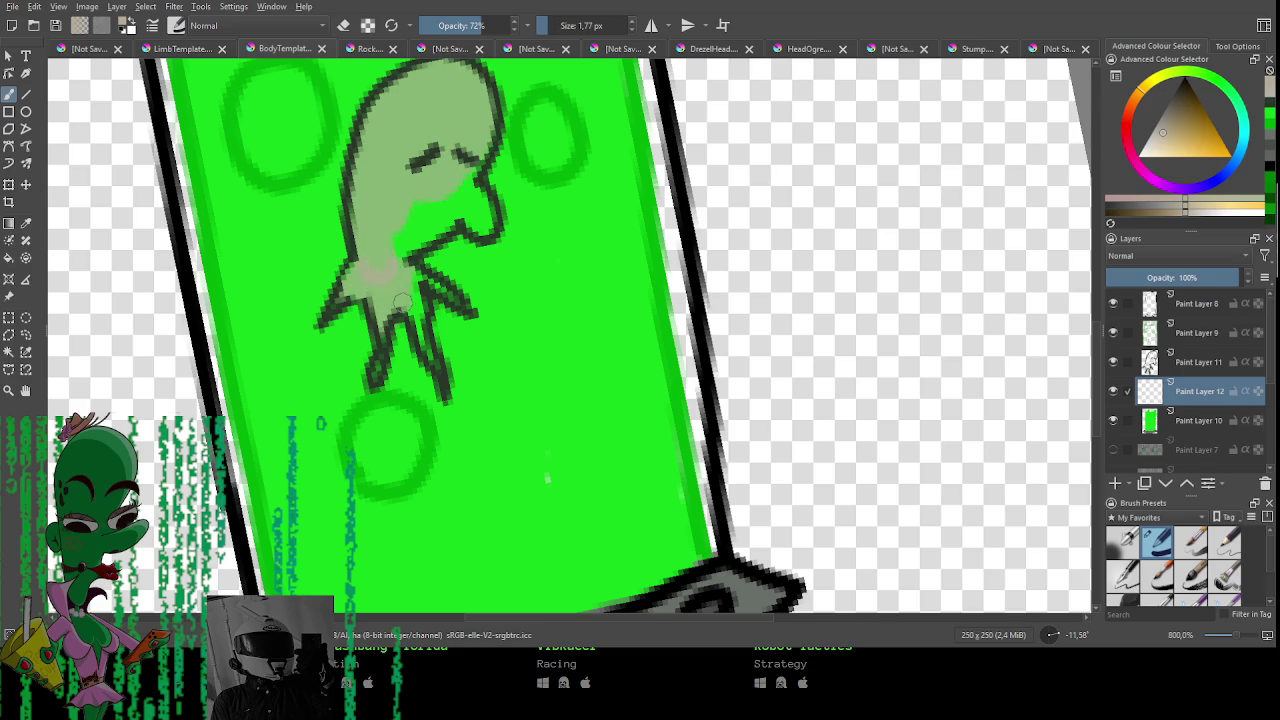
key(ctrl+z)
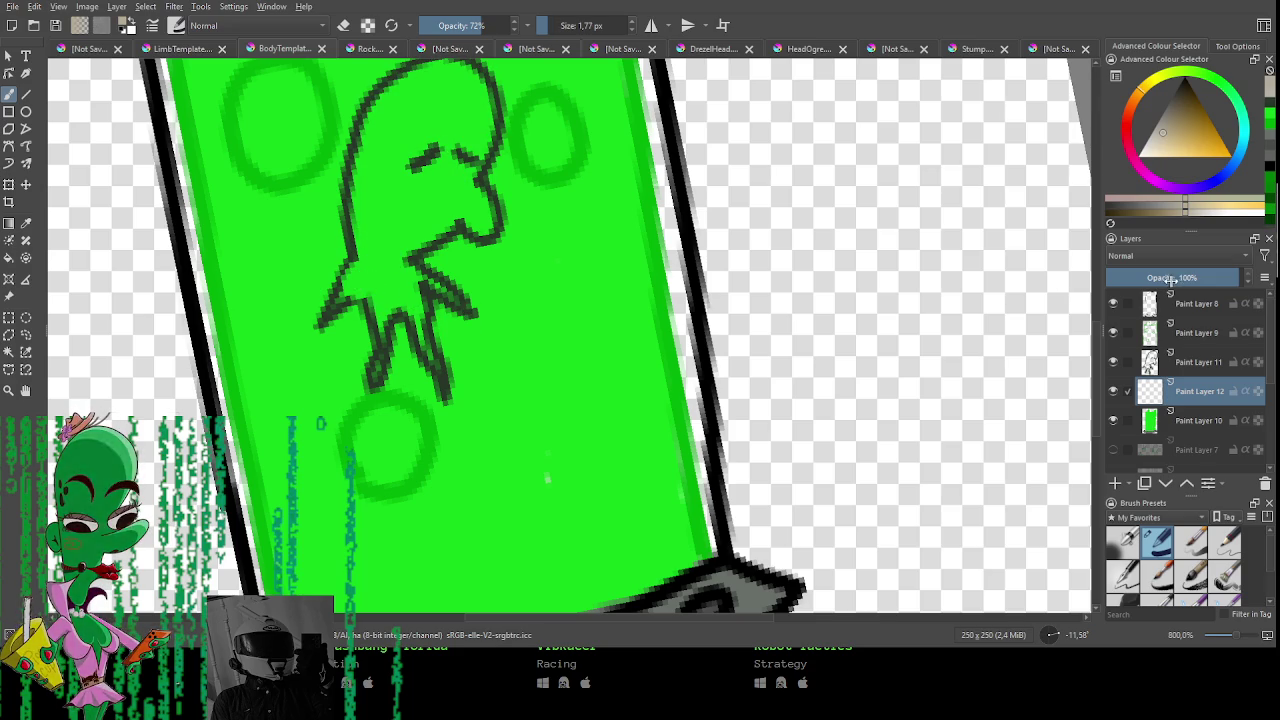
key(i)
key(i)
key(i)
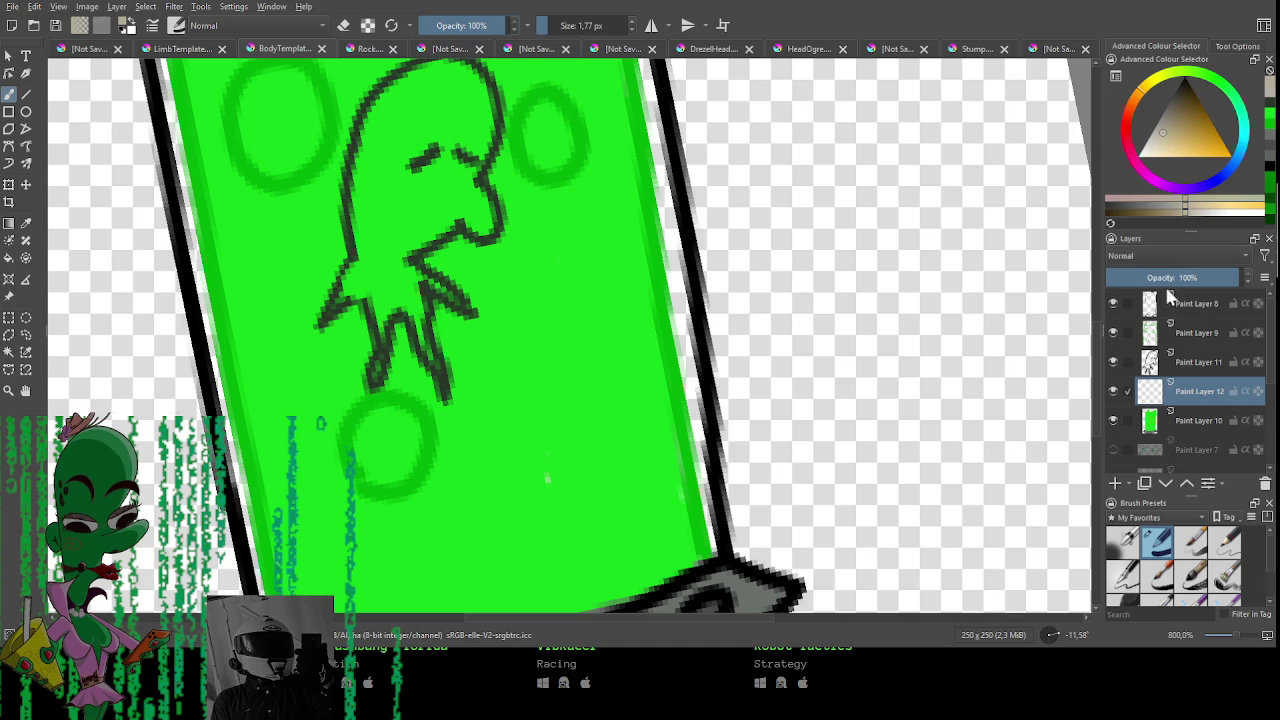
Set the colour layer to 70% opacity and paint the creature's body pale grey-green.
click(1199, 277)
drag(404, 112, 382, 200)
key(ctrl+z)
key(bracketright)
key(bracketright)
key(bracketright)
mouse_move(410, 135)
mouse_down()
mouse_move(375, 240)
mouse_move(367, 207)
mouse_move(415, 95)
mouse_move(470, 140)
mouse_move(432, 168)
mouse_move(425, 200)
mouse_move(478, 222)
mouse_move(428, 214)
mouse_move(336, 302)
mouse_move(441, 288)
mouse_up()
key(bracketleft)
key(bracketleft)
key(bracketleft)
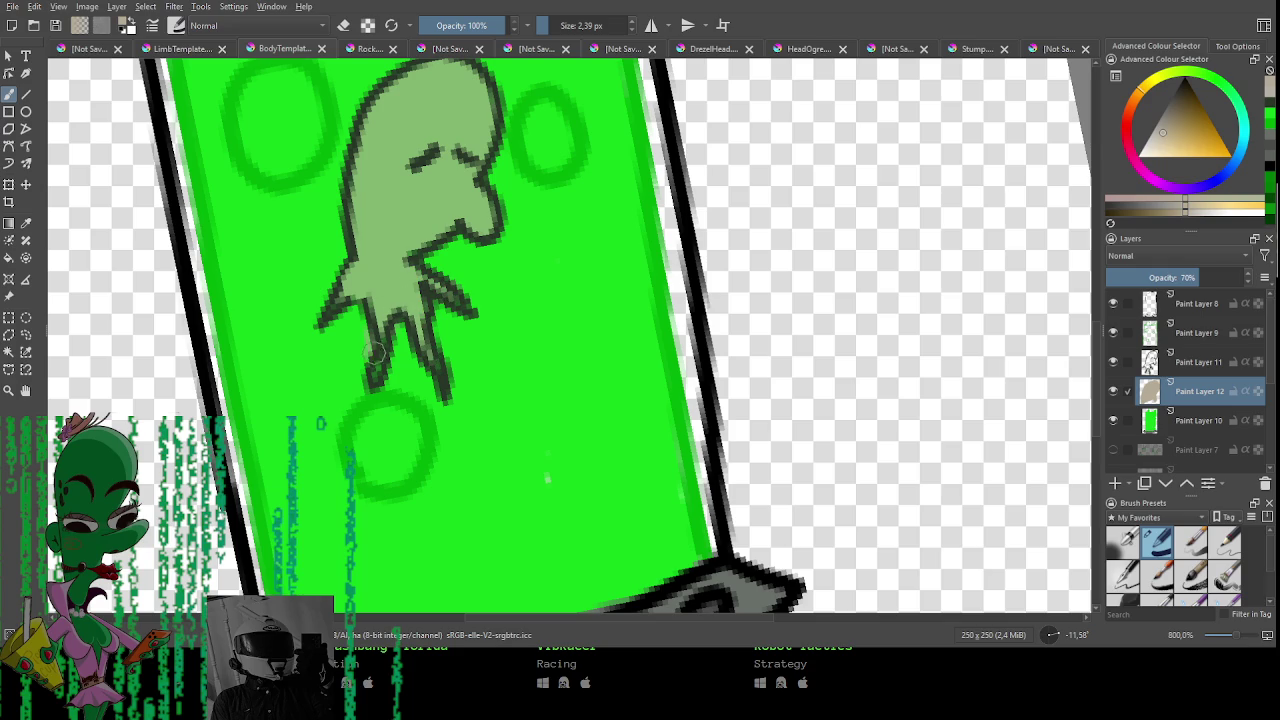
scroll(420, 240, down, 2)
mouse_move(543, 477)
mouse_down()
mouse_move(529, 371)
mouse_move(700, 394)
mouse_move(656, 434)
mouse_move(681, 412)
mouse_up()
scroll(681, 412, down, 1)
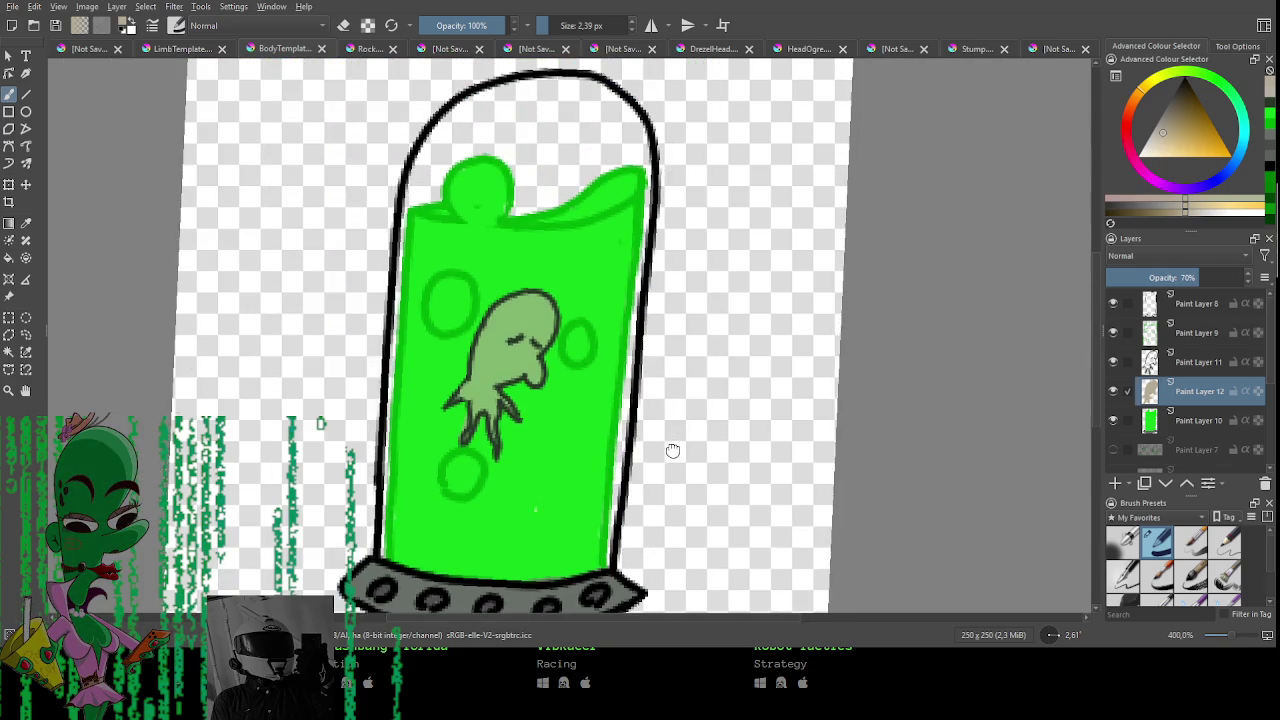
Add a new top layer above Paint Layer 8 and paint a white highlight down the glass's inner left edge.
click(1211, 308)
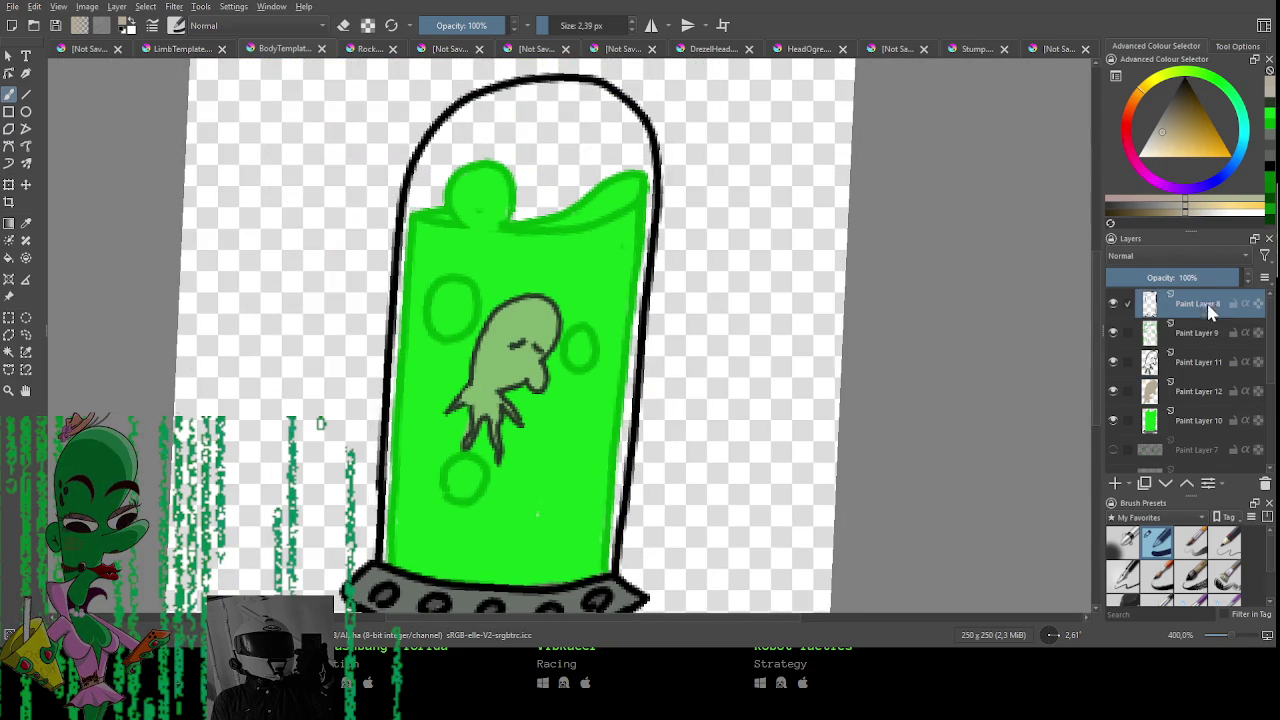
click(1115, 483)
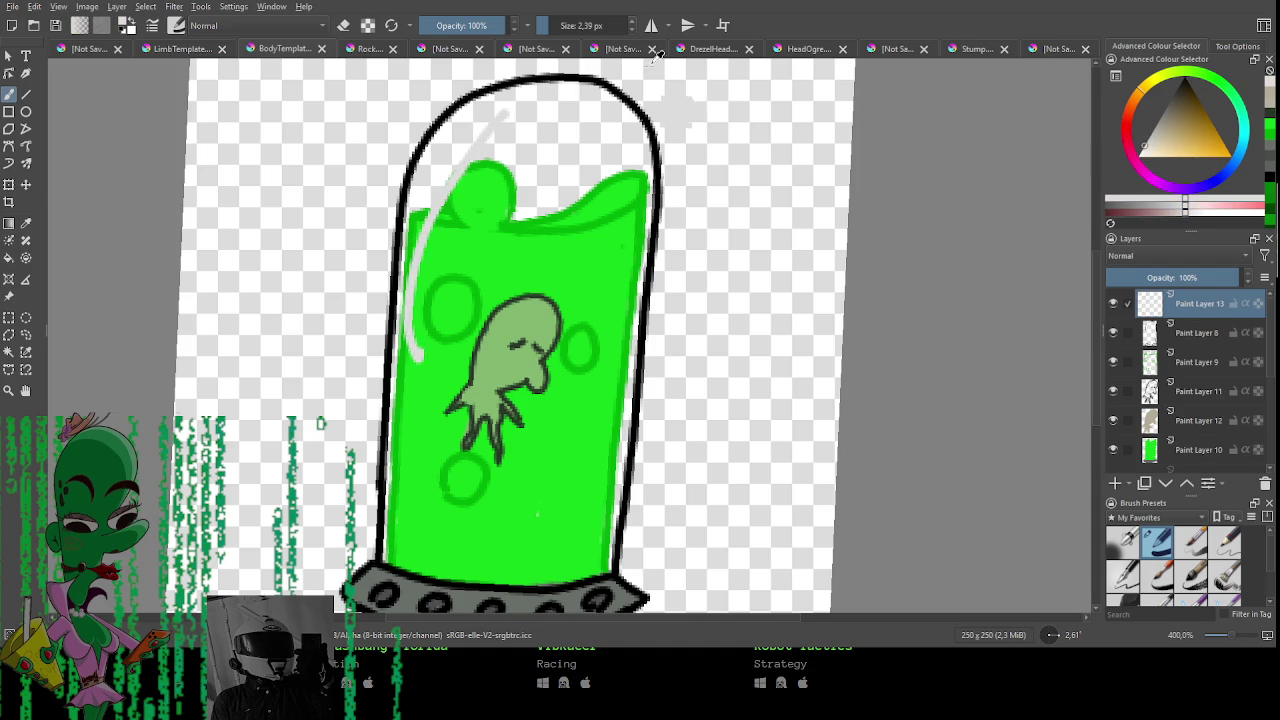
key(ctrl+z)
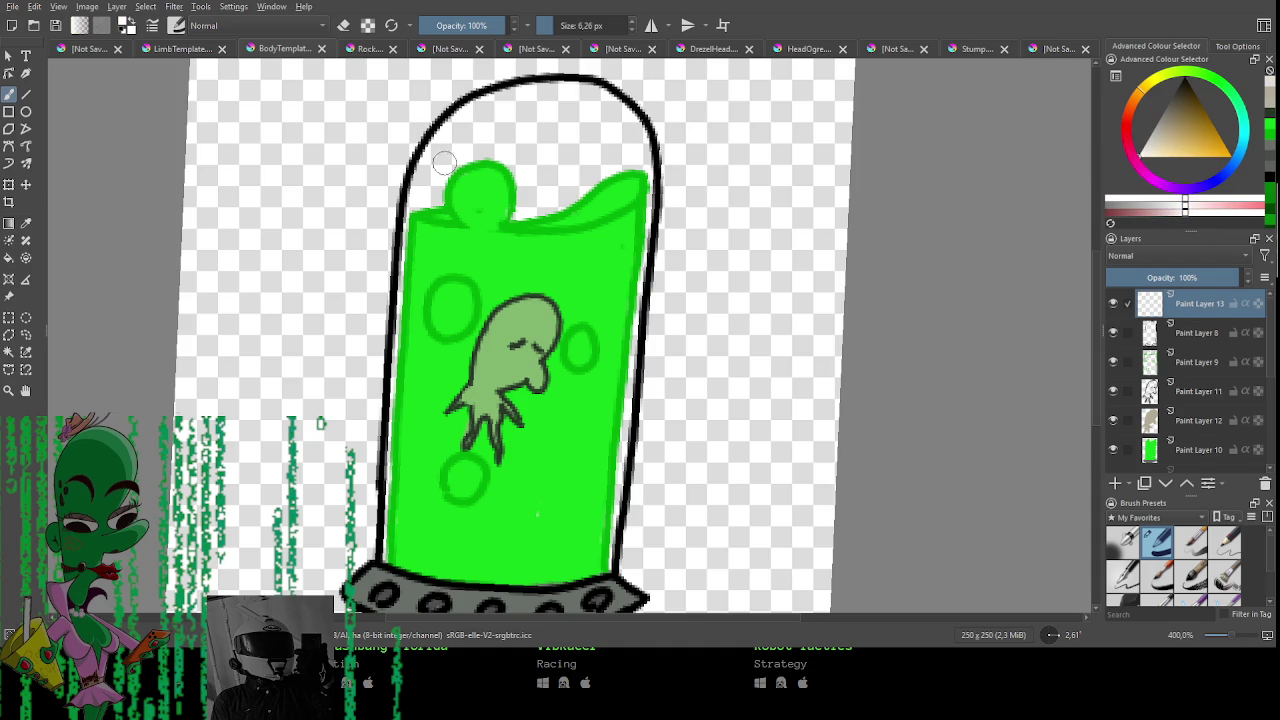
key(bracketright)
key(bracketright)
key(bracketright)
mouse_move(500, 112)
mouse_down()
mouse_move(465, 132)
mouse_move(402, 340)
mouse_up()
key(ctrl+z)
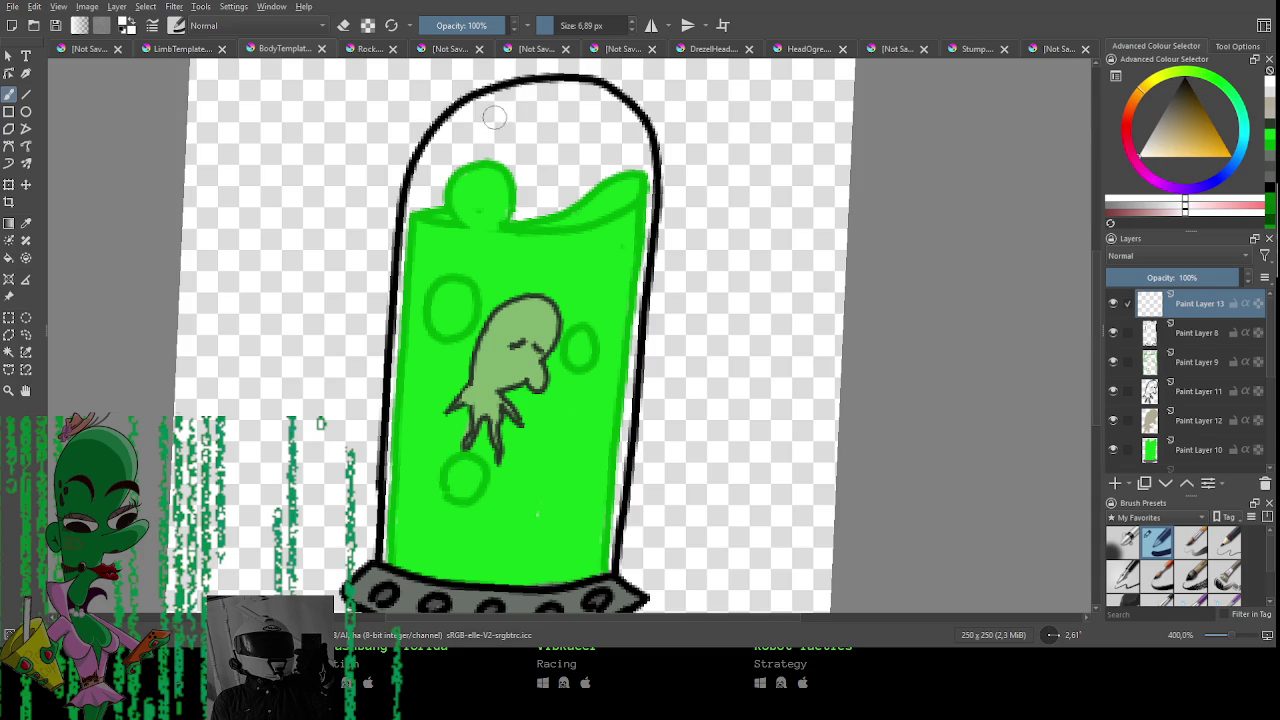
mouse_move(494, 112)
mouse_down()
mouse_move(428, 203)
mouse_move(412, 308)
mouse_up()
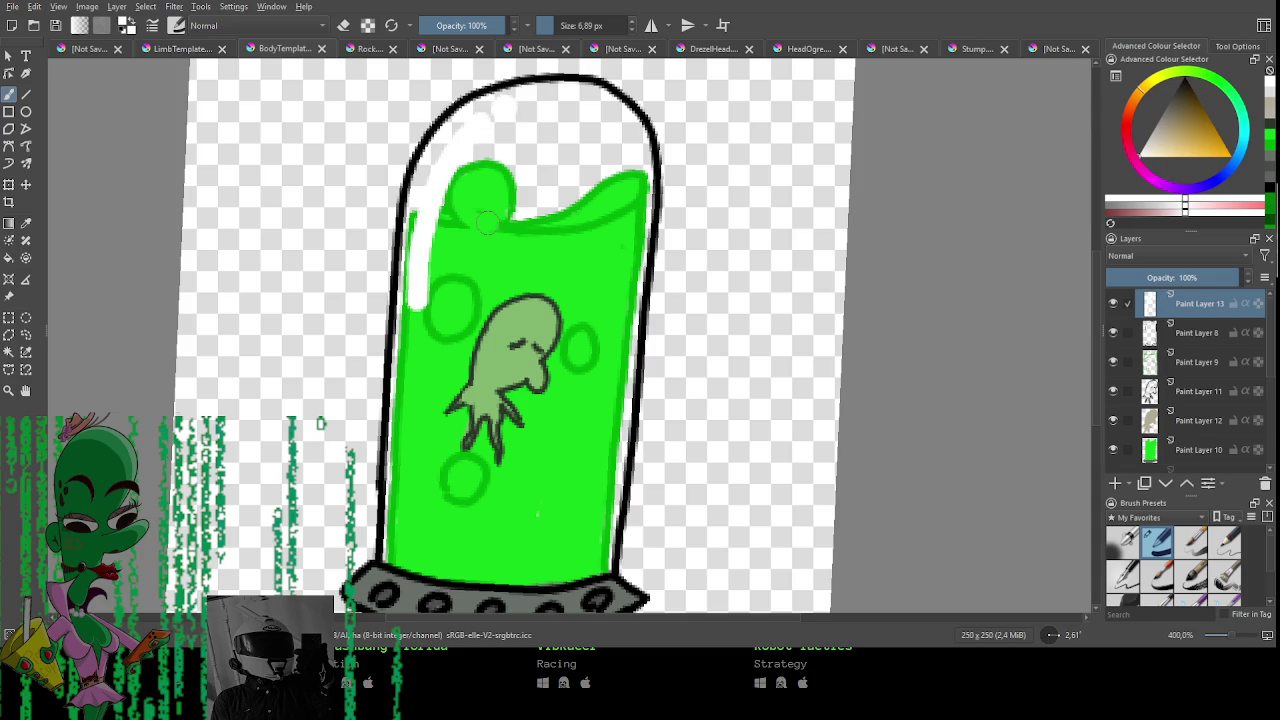
key(ctrl+z)
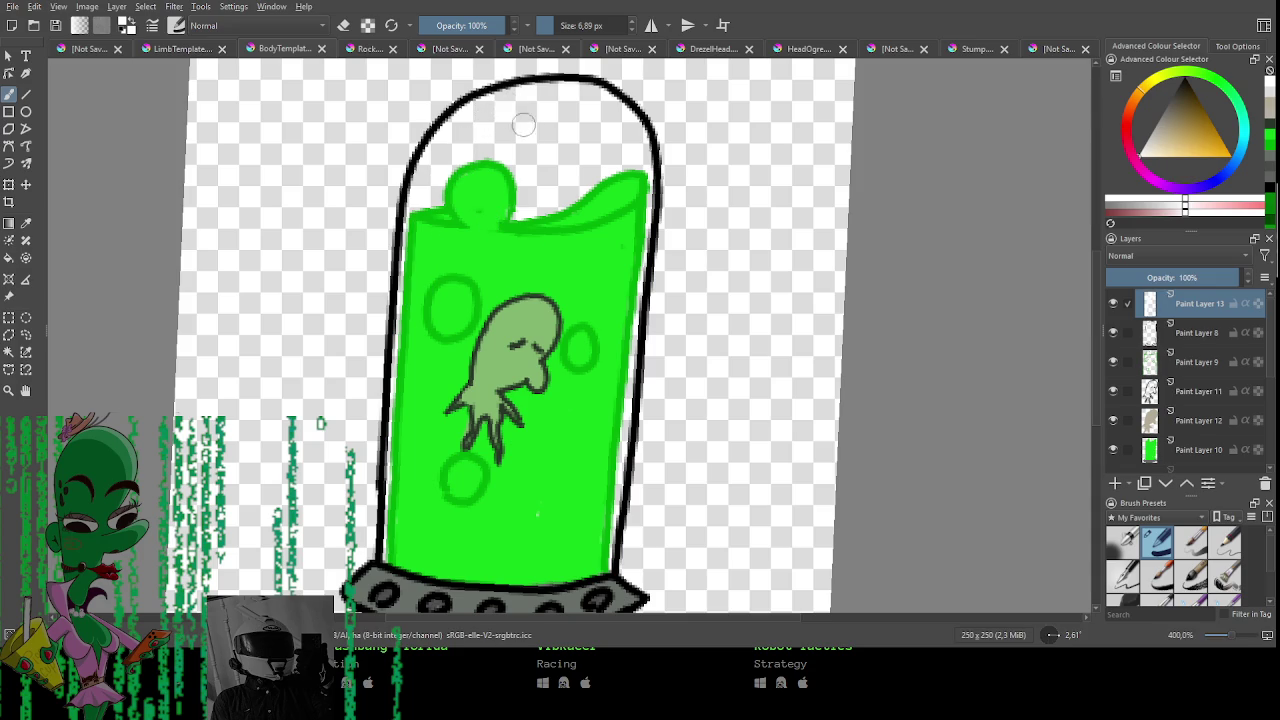
mouse_move(494, 107)
mouse_down()
mouse_move(421, 238)
mouse_move(419, 265)
mouse_move(436, 253)
mouse_move(473, 141)
mouse_move(427, 257)
mouse_up()
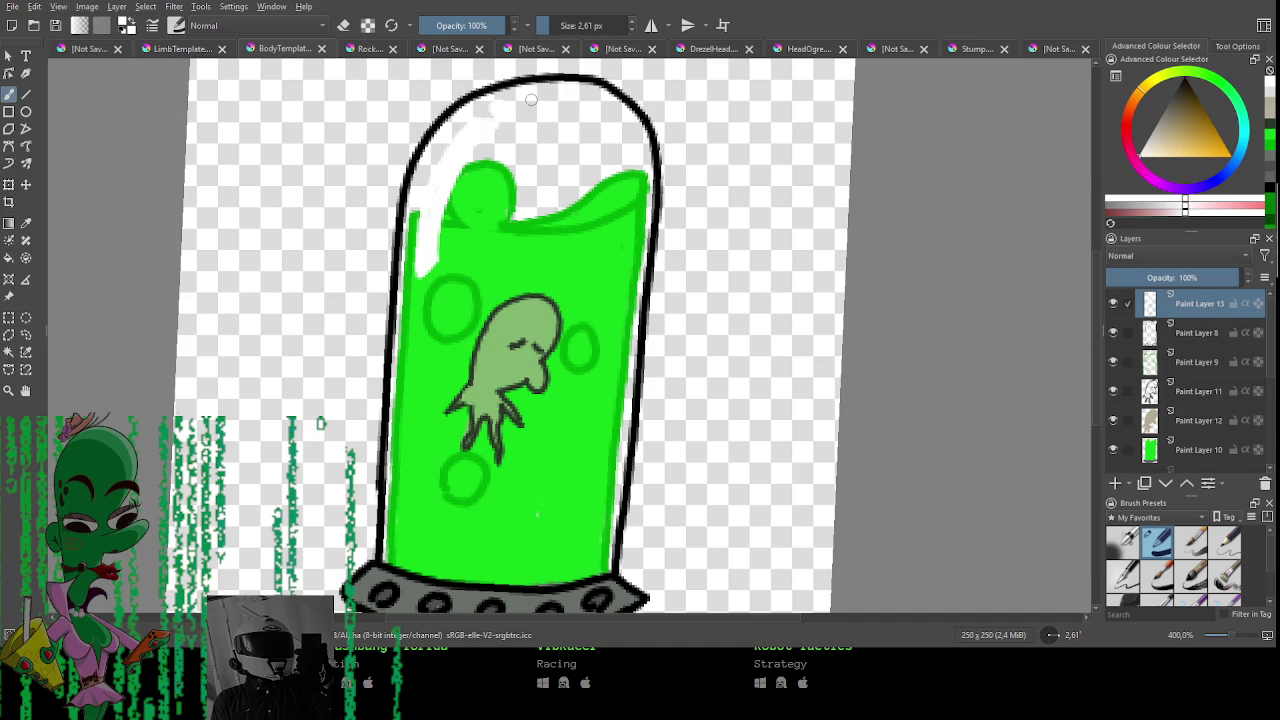
Zoom out and reset the canvas rotation to 0°.
scroll(531, 99, down, 2)
mouse_move(643, 337)
mouse_down()
mouse_move(634, 309)
mouse_move(648, 335)
mouse_up()
drag(714, 245, 675, 419)
click(1053, 634)
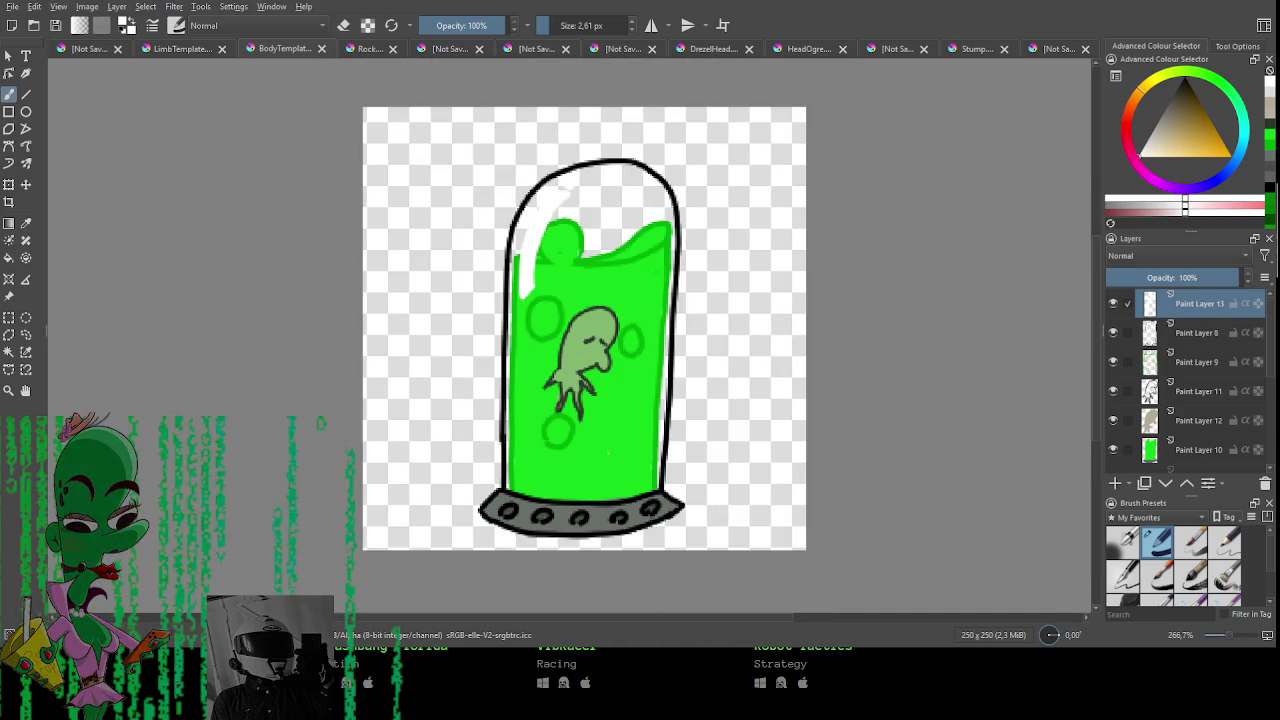
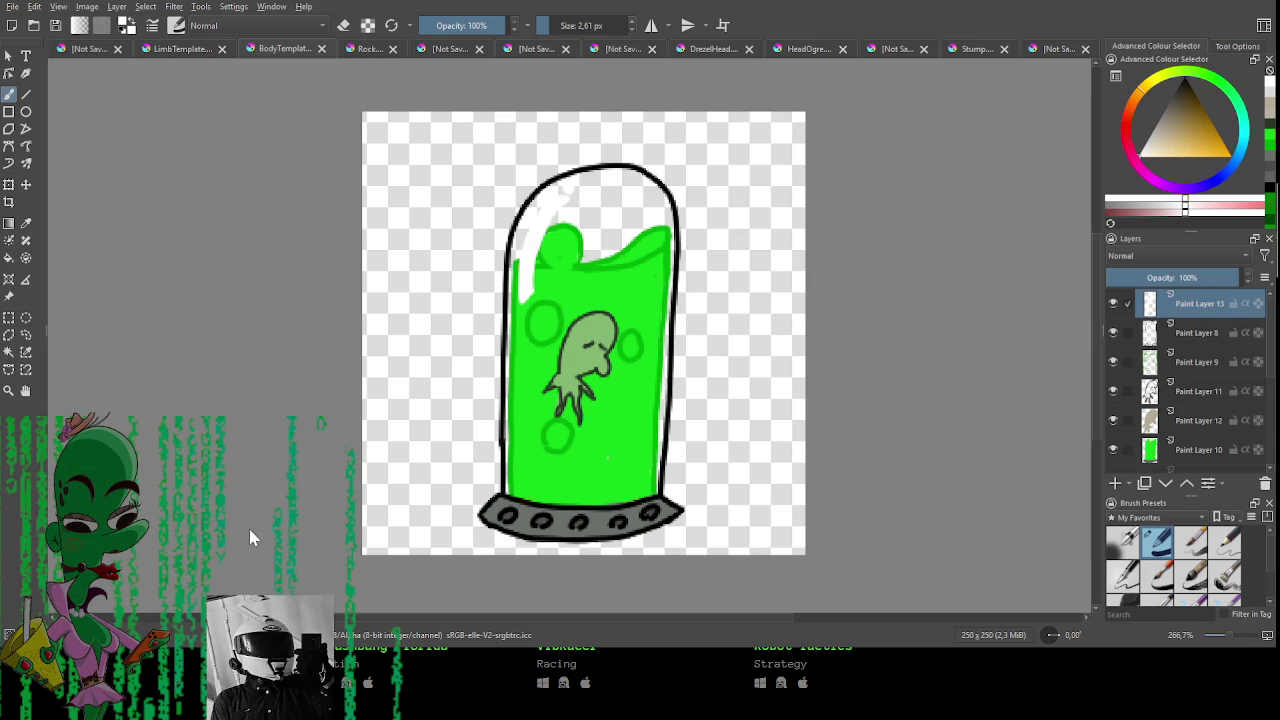
Export the finished green tank sprite.
key(ctrl+s)
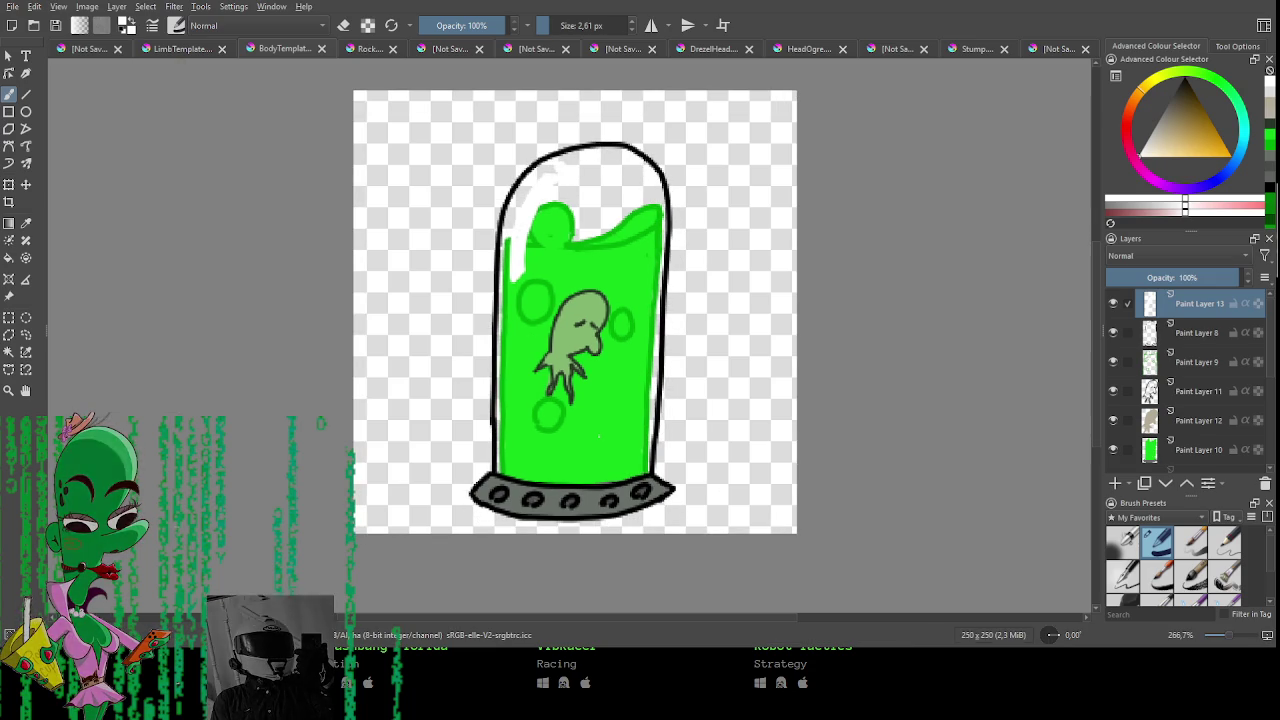
scroll(1206, 418, down, 3)
scroll(1204, 405, up, 1)
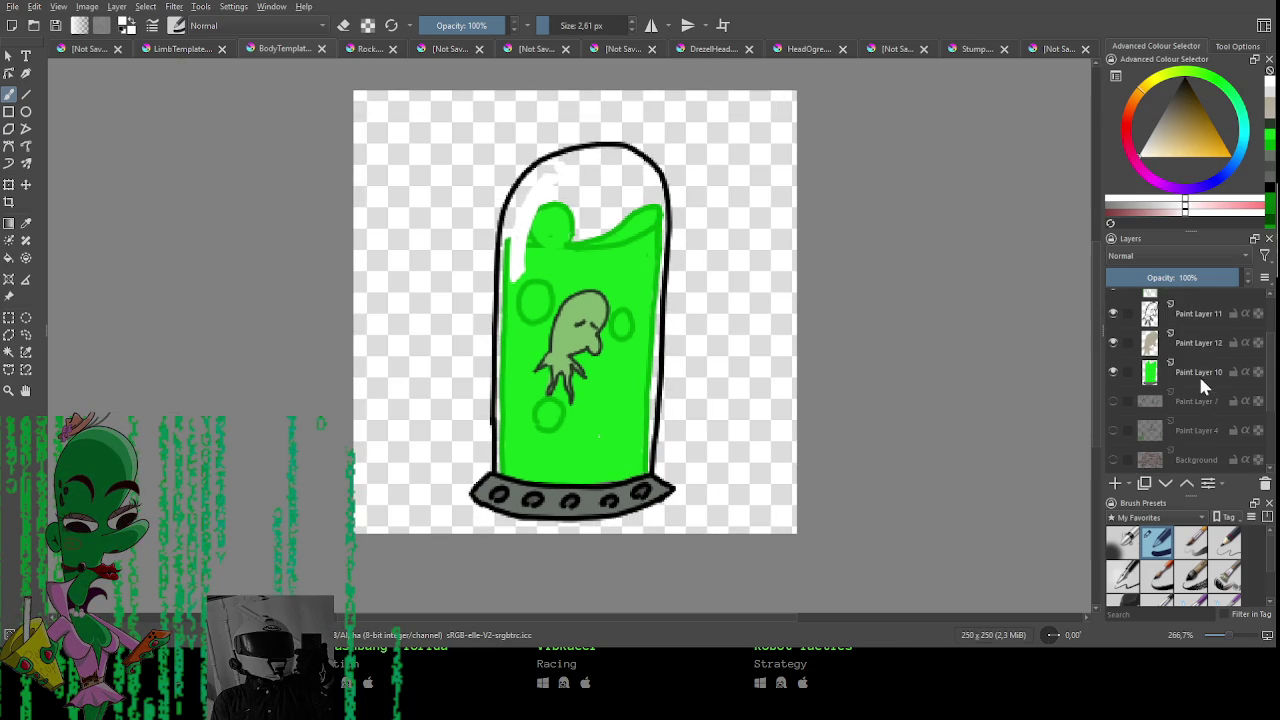
Delete the three tank layers and add a new blank paint layer.
shift+click(1200, 380)
key(shift+Delete)
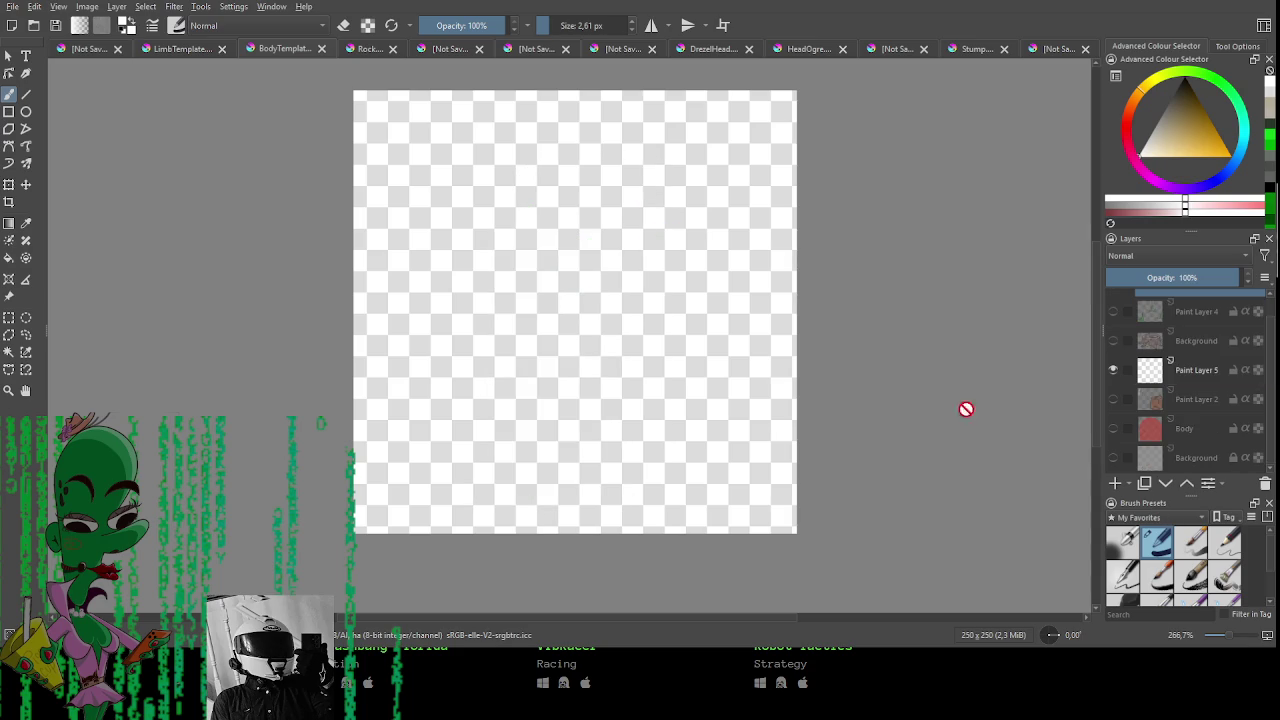
click(1118, 483)
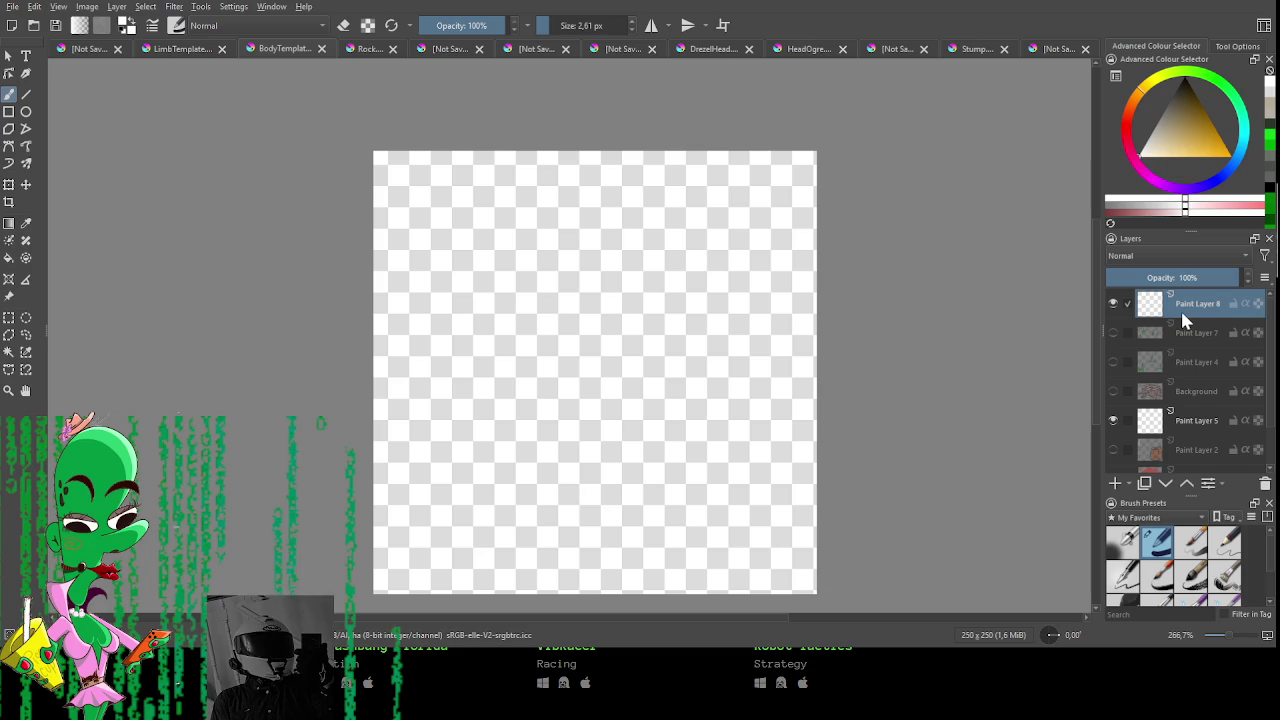
Set the paint colour to near-black, checking it with a test stroke that is then undone.
drag(669, 466, 651, 408)
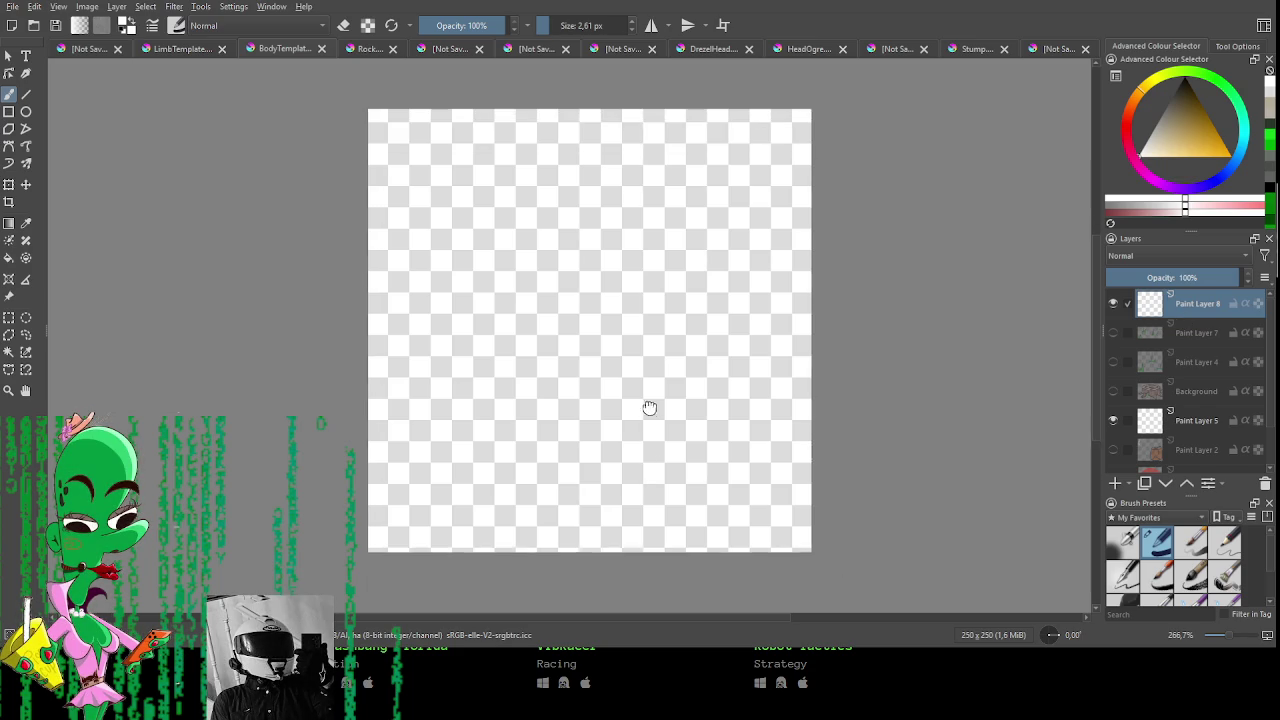
drag(1196, 155, 1176, 78)
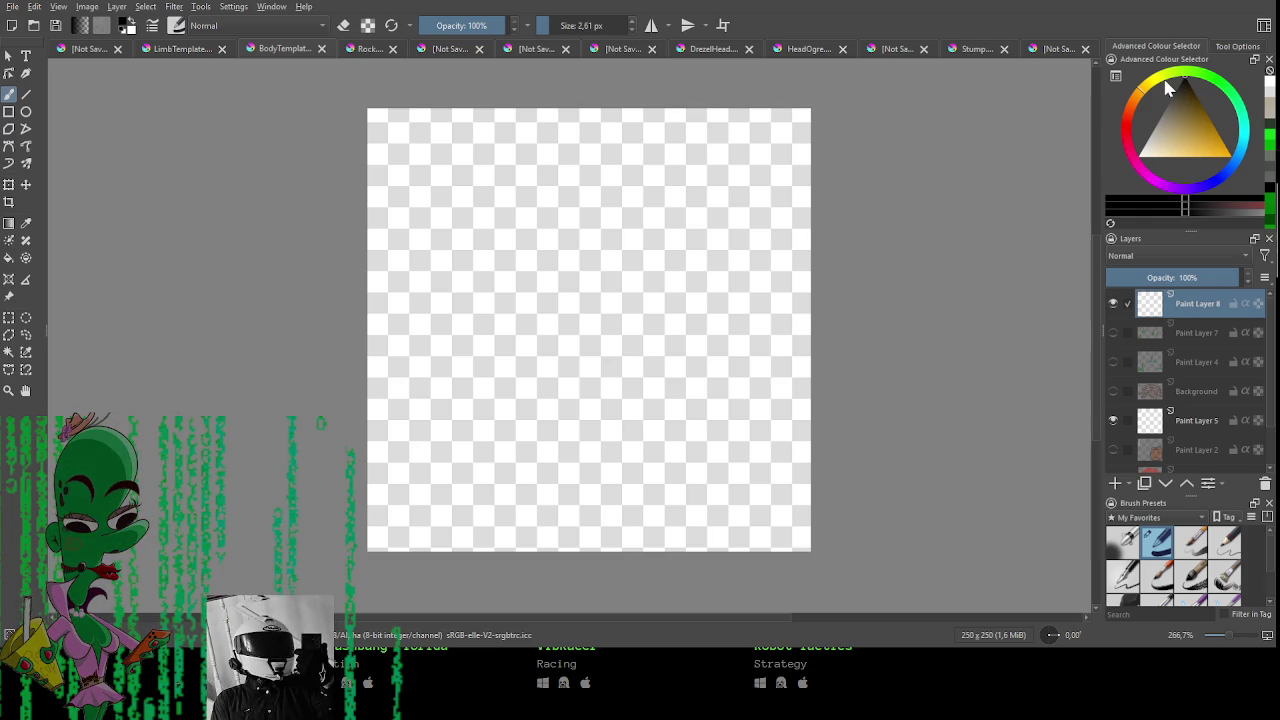
mouse_move(514, 363)
mouse_down()
mouse_move(609, 206)
mouse_move(557, 400)
mouse_up()
key(ctrl+z)
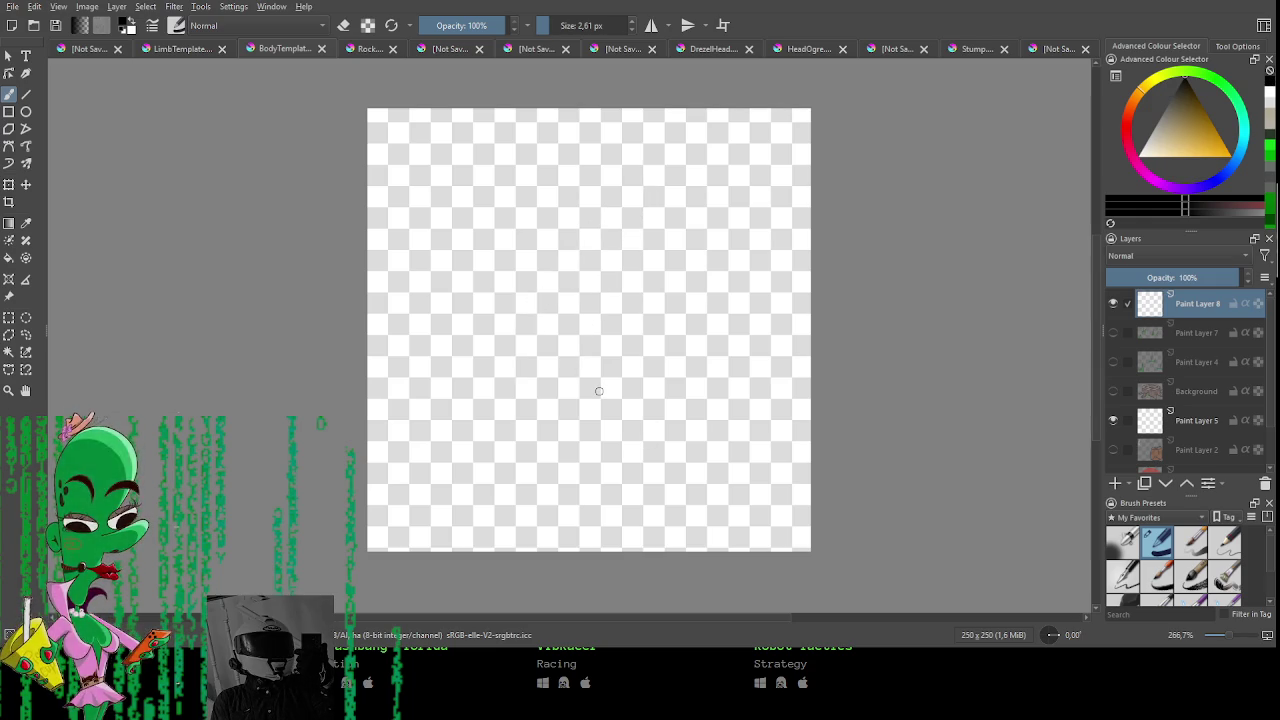
scroll(603, 396, up, 1)
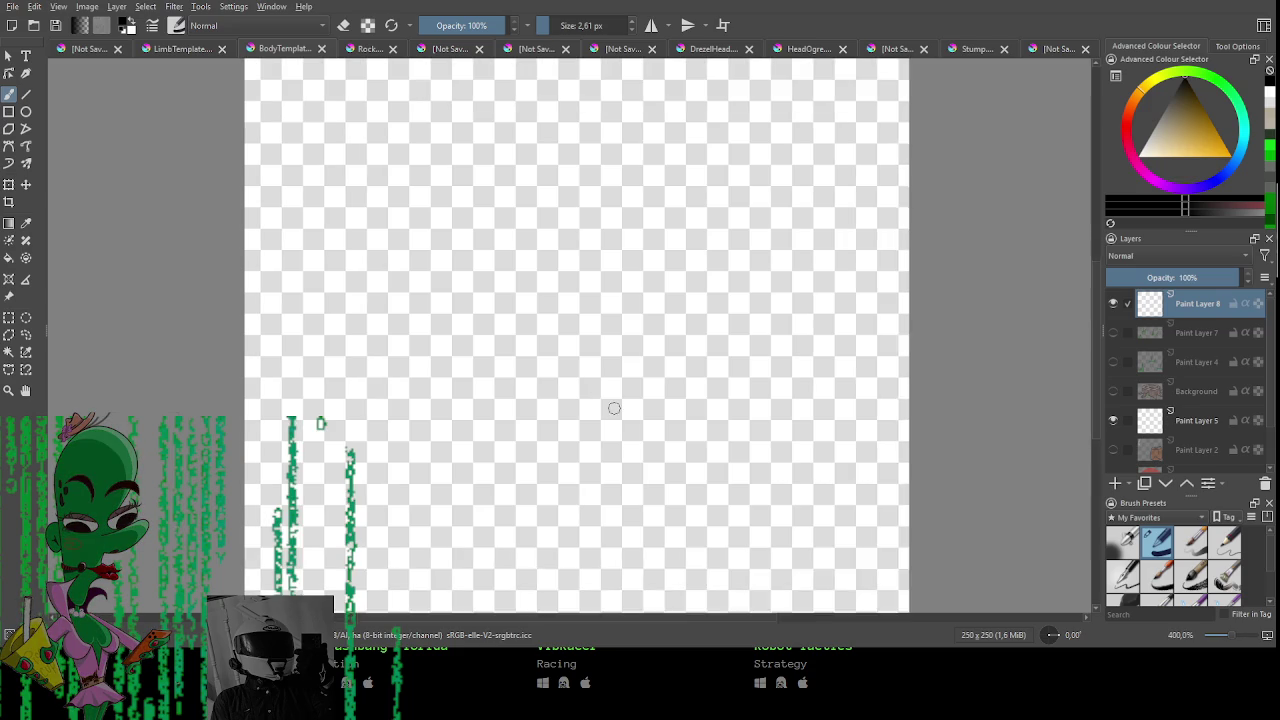
scroll(646, 408, down, 1)
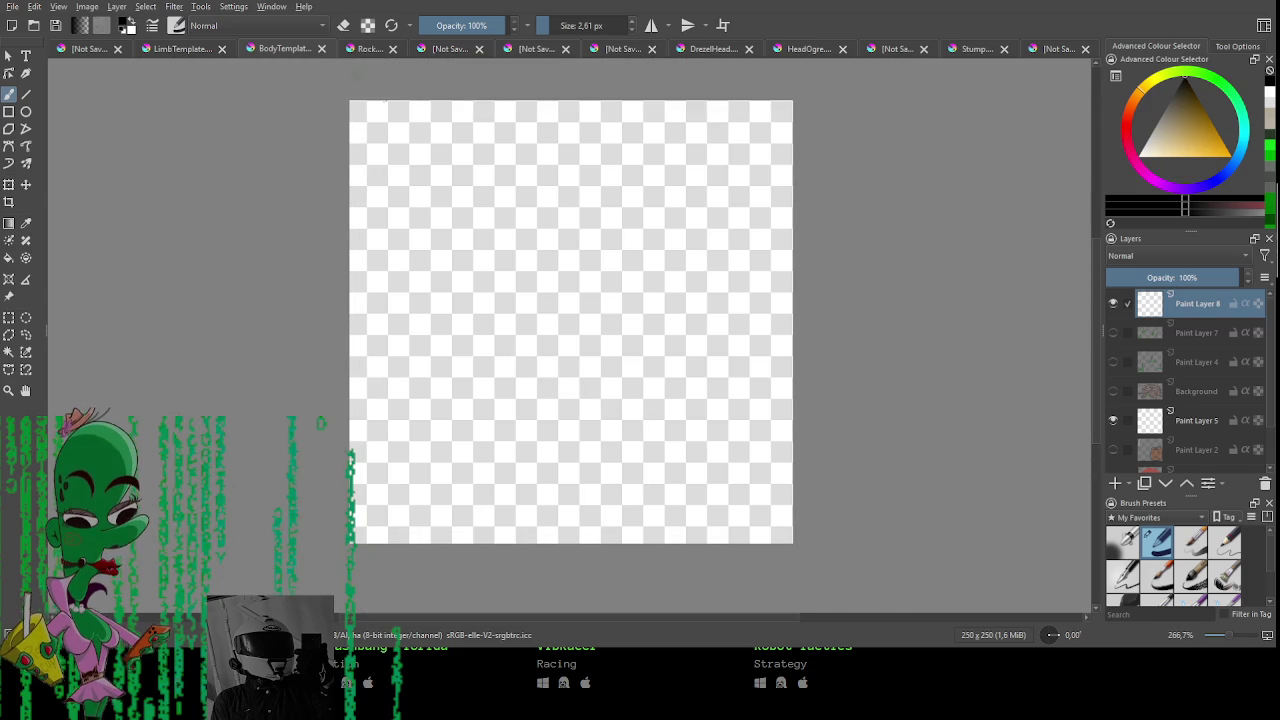
click(368, 50)
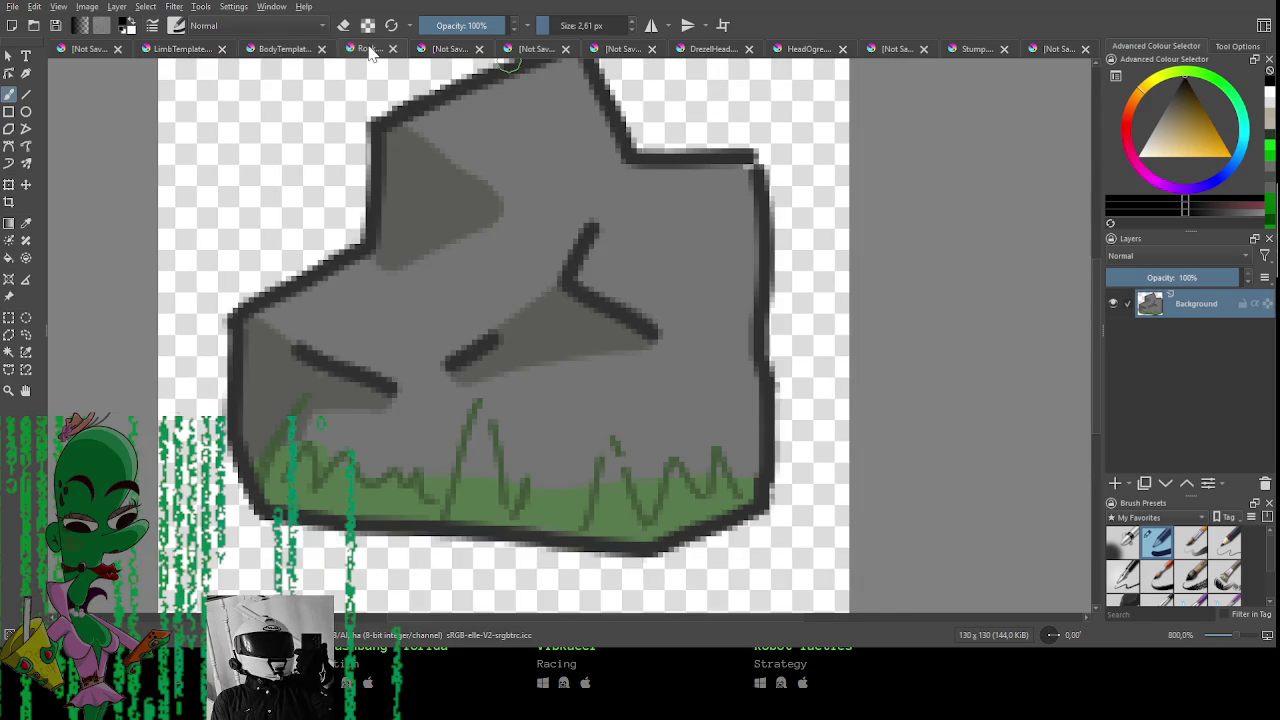
Select all of the Tiki sketch and delete it, leaving a blank canvas.
click(247, 50)
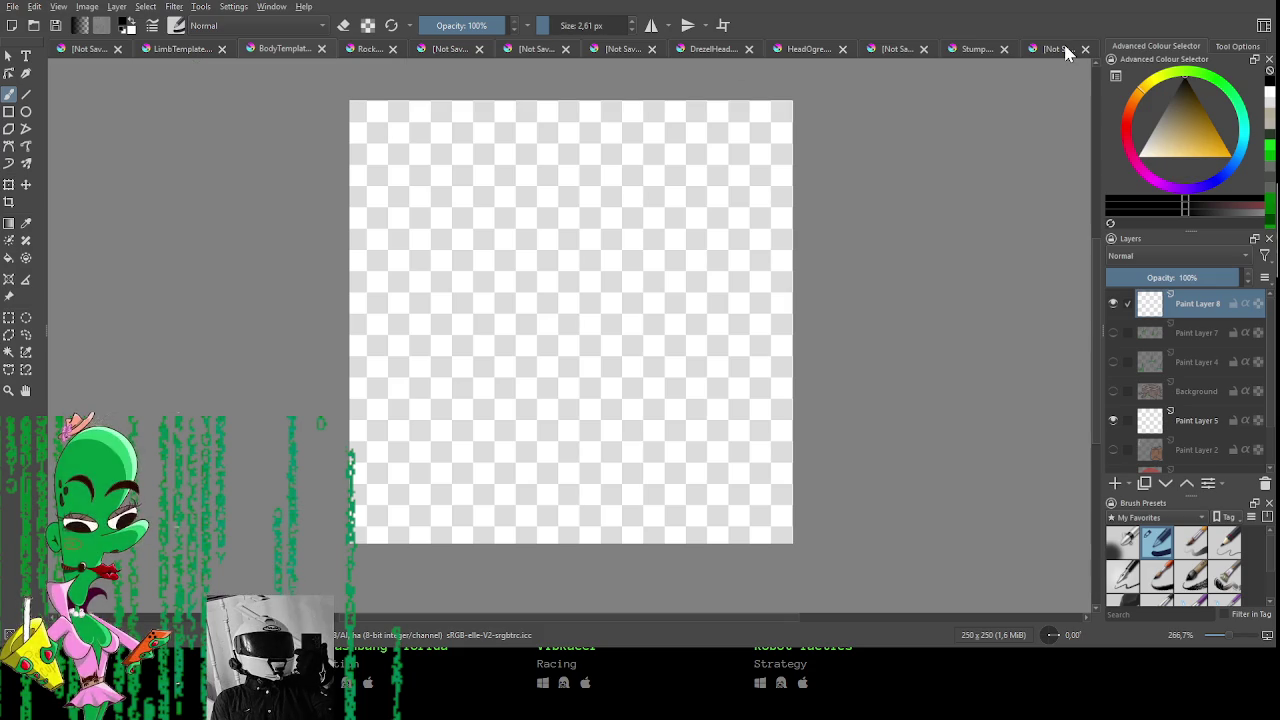
click(1066, 50)
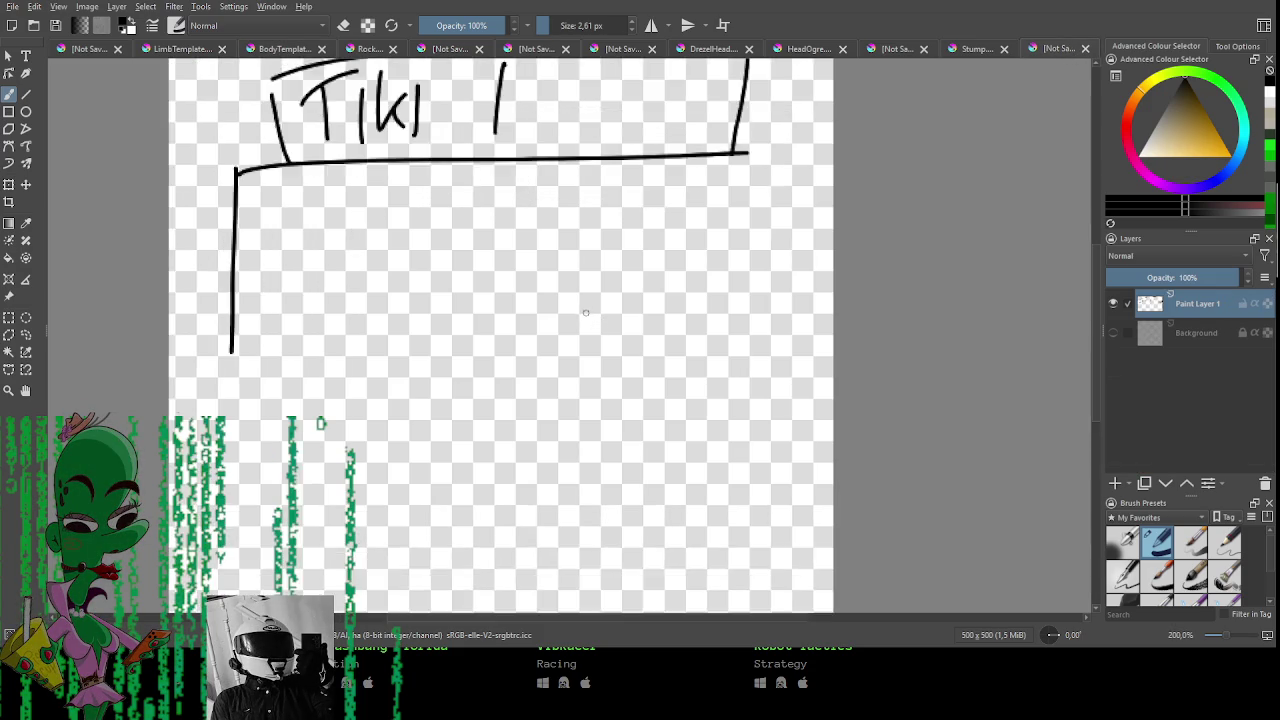
key(ctrl+r)
key(ctrl+a)
key(Delete)
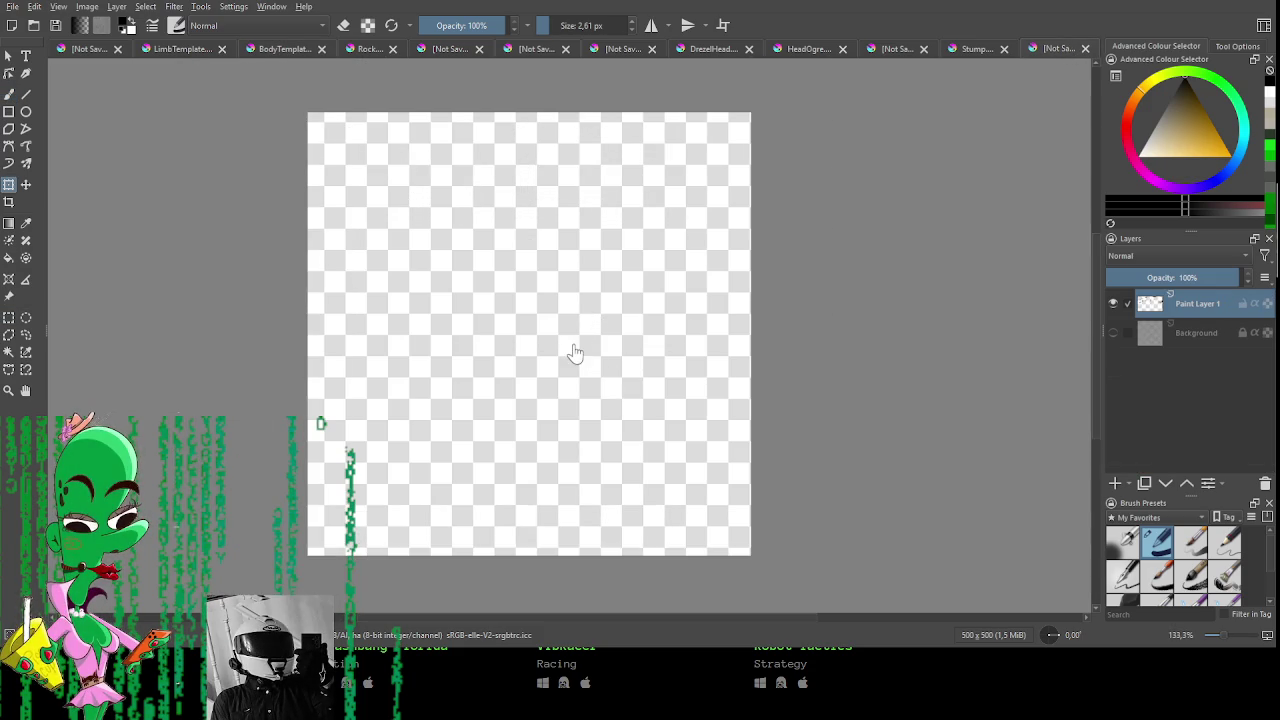
key(b)
mouse_move(420, 284)
mouse_down()
mouse_move(429, 264)
mouse_move(478, 284)
mouse_up()
key(ctrl+z)
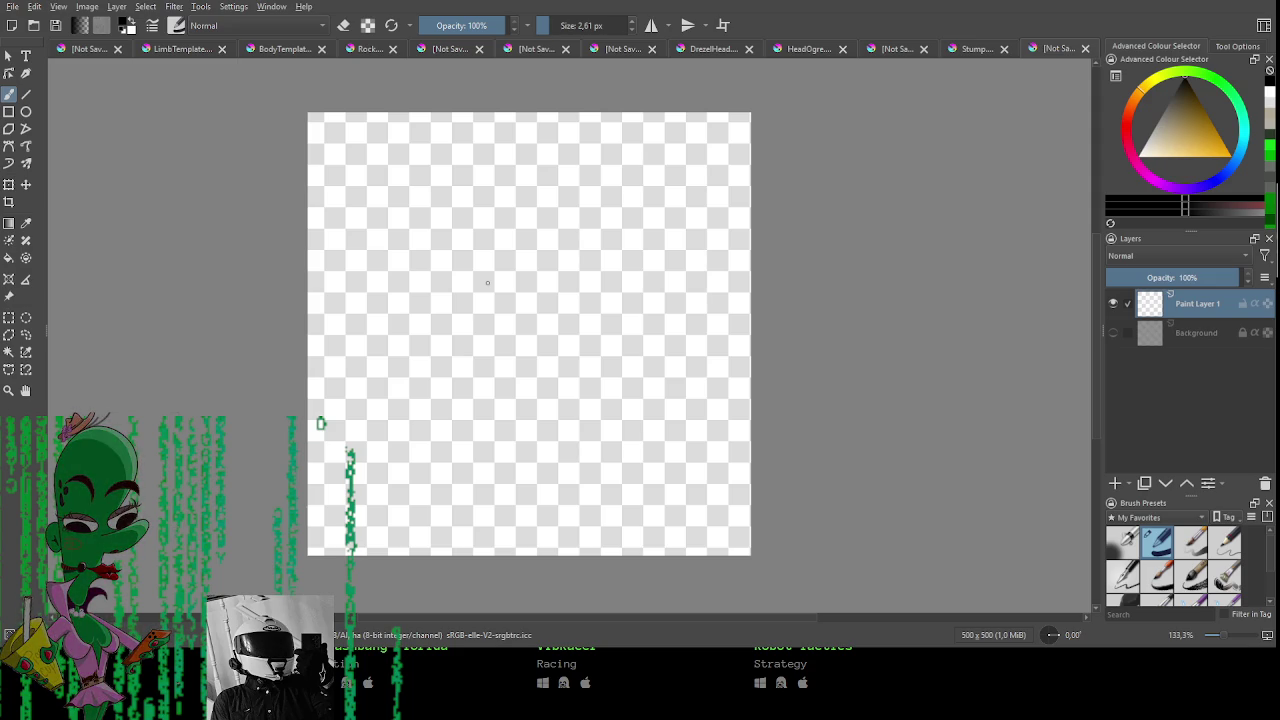
In BodyTemplate, make Paint Layer 2's backpack visible at 100% opacity.
click(175, 47)
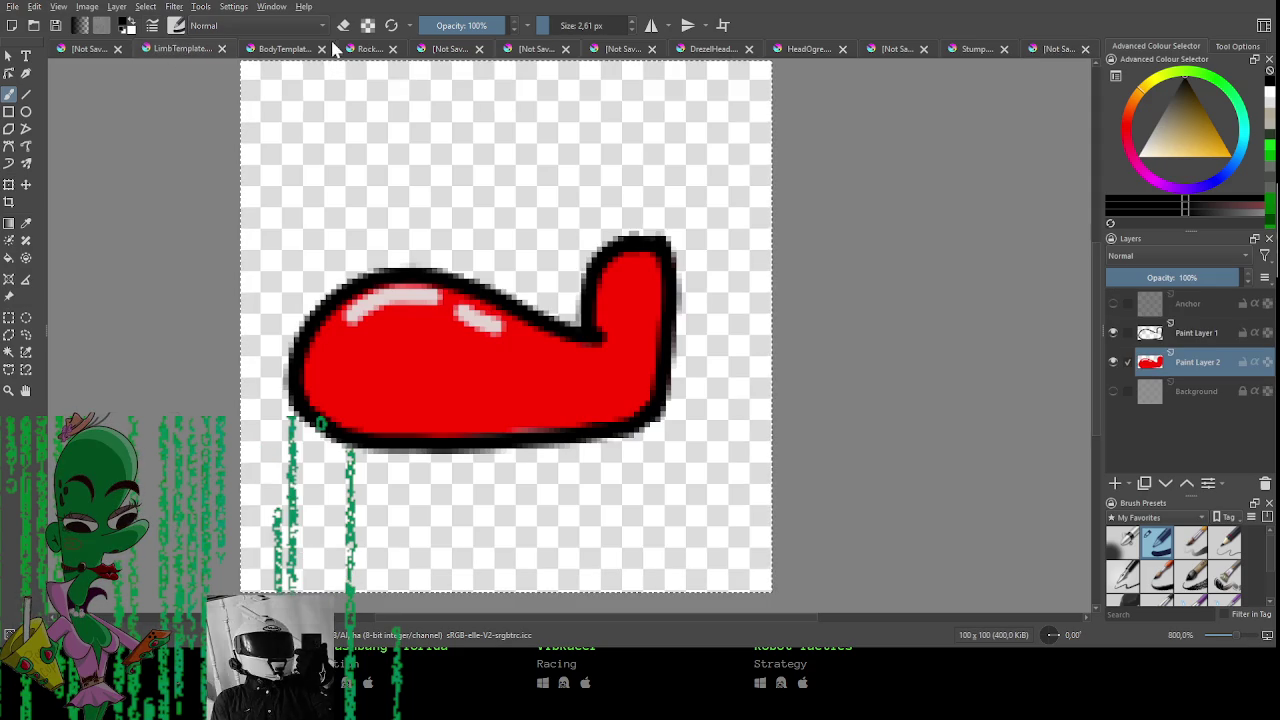
click(285, 48)
click(1190, 450)
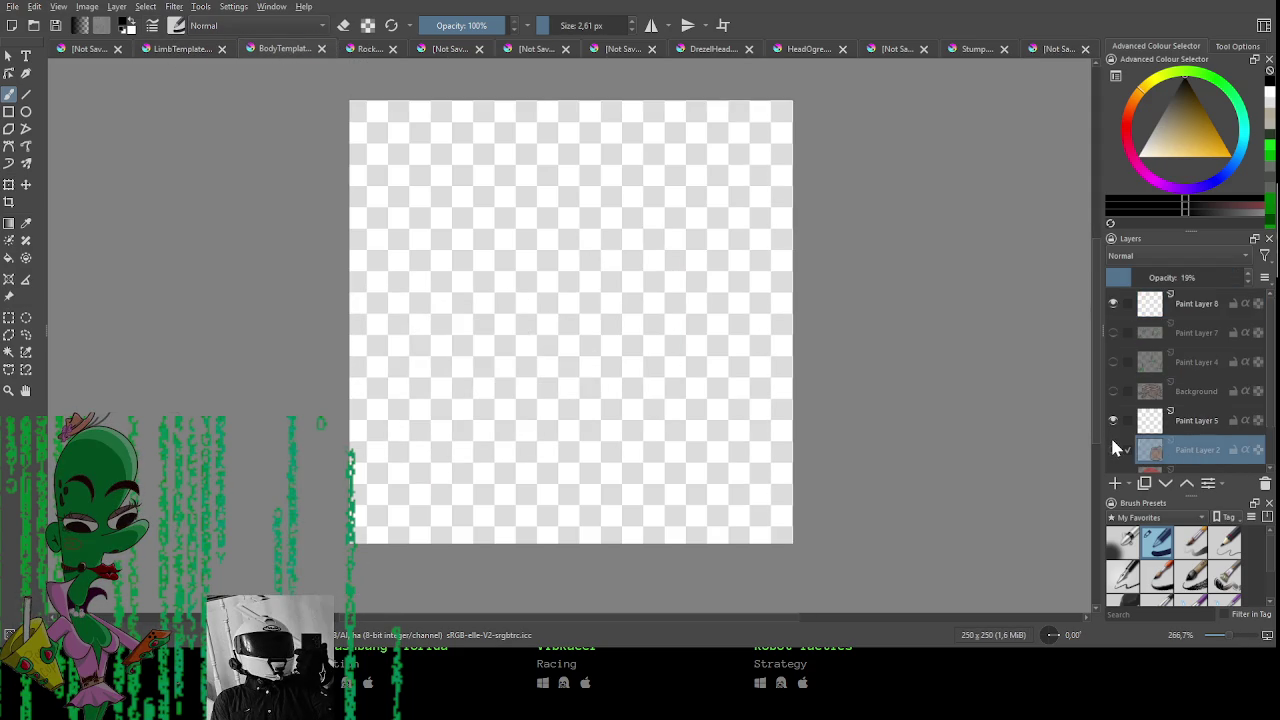
click(1113, 449)
drag(1160, 269, 1226, 281)
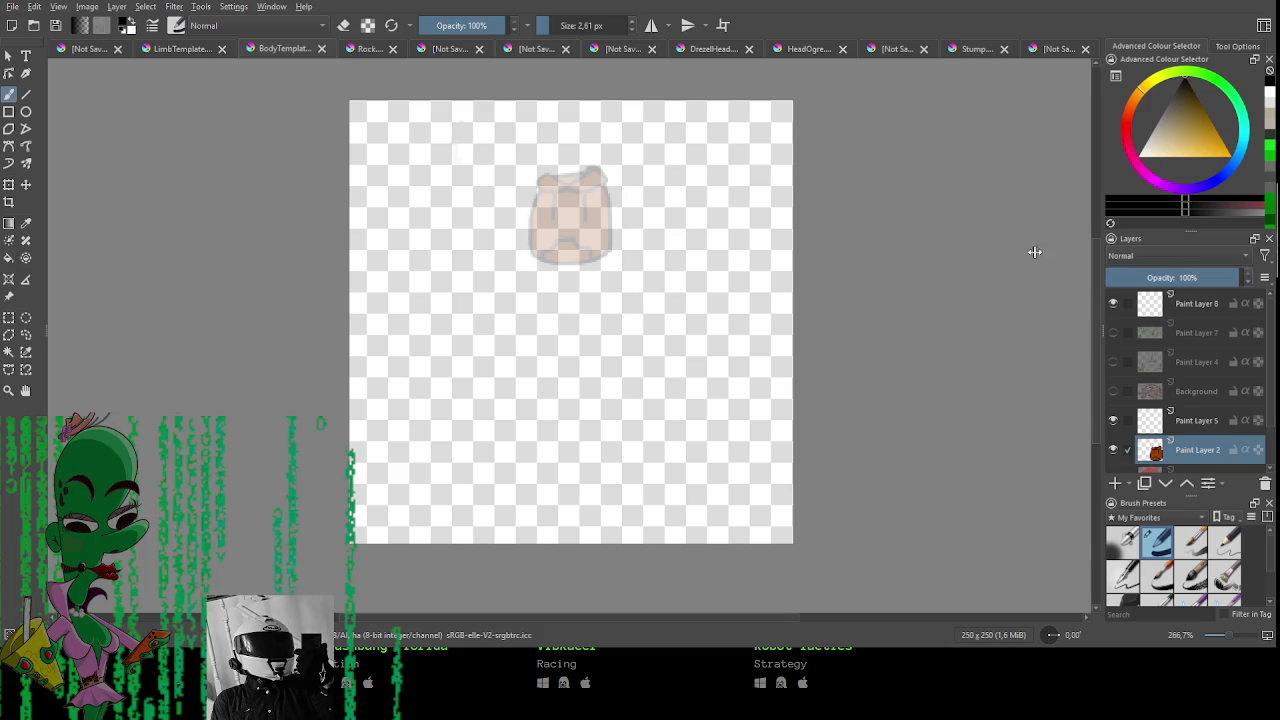
key(ctrl+t)
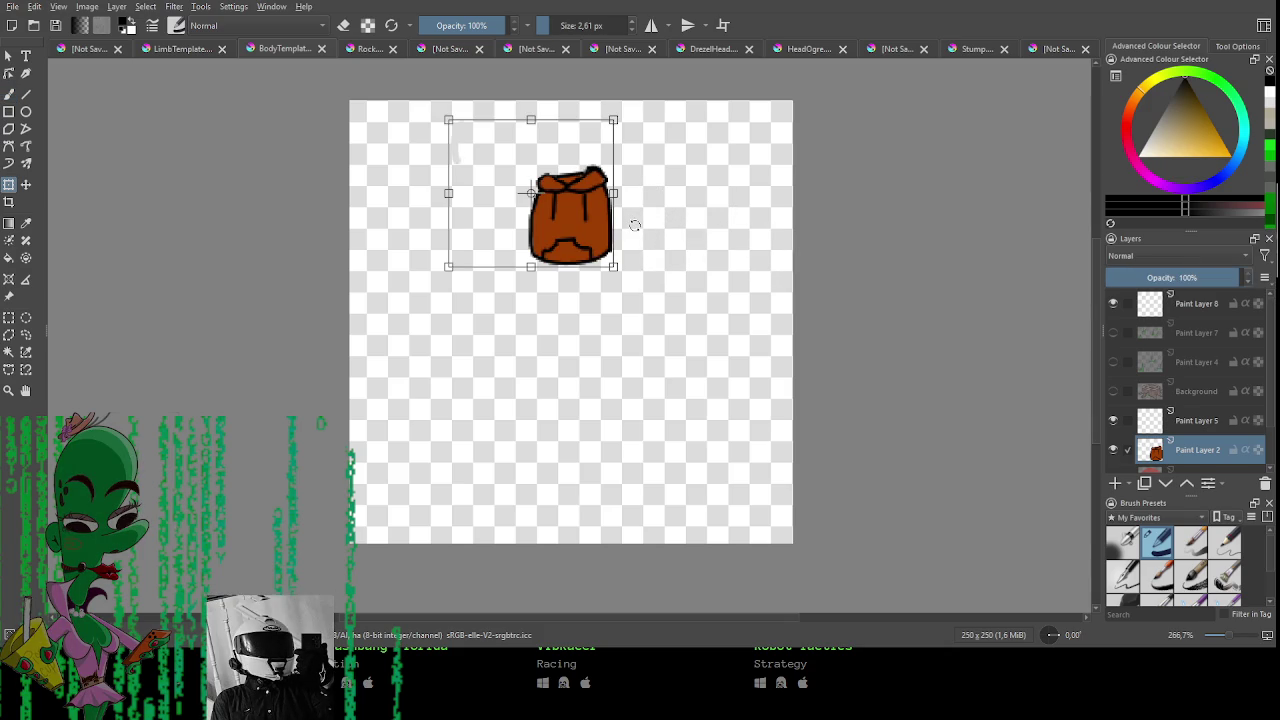
click(1050, 49)
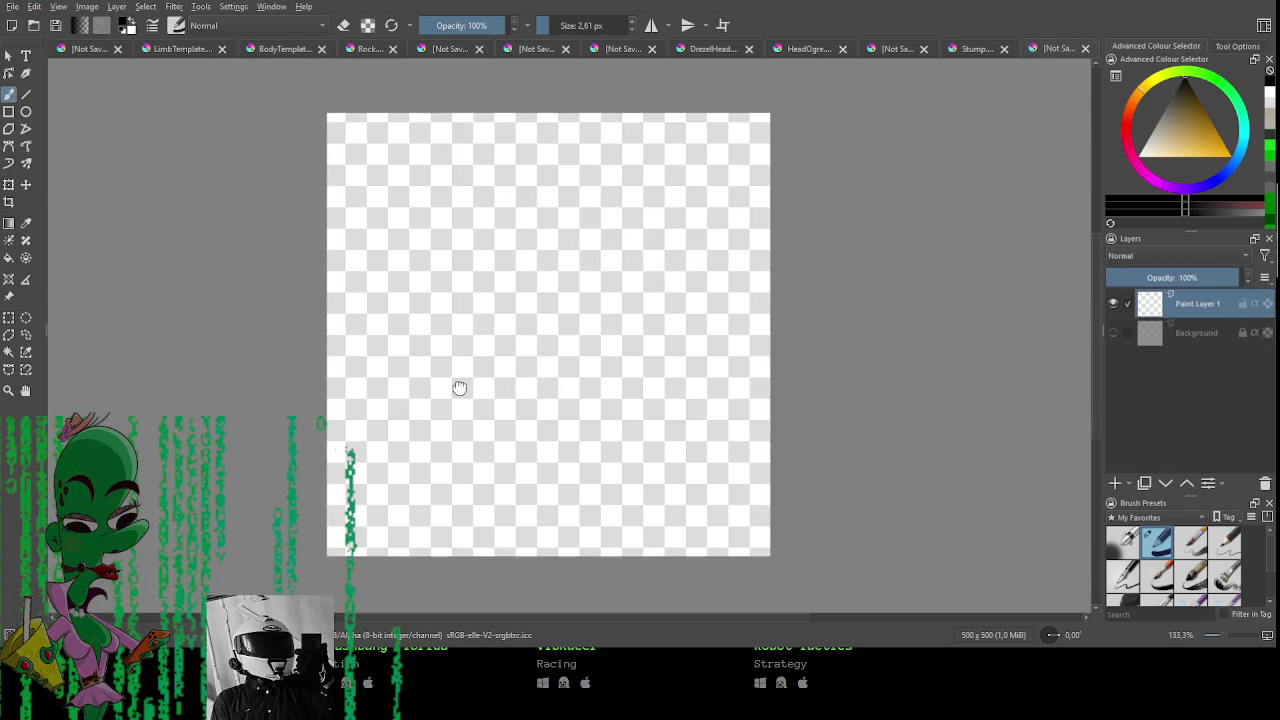
Paste the backpack, centre it, and put its layer below Paint Layer 1 at 30% opacity.
key(alt)
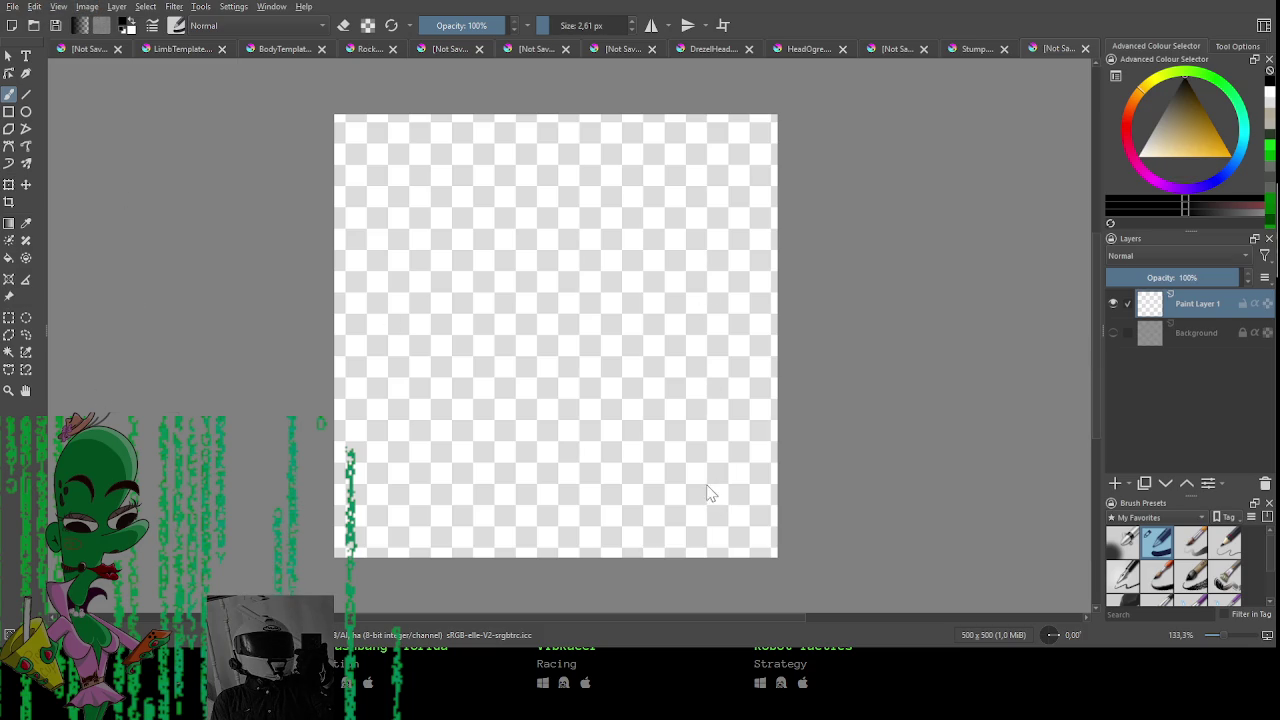
key(ctrl+v)
key(ctrl+t)
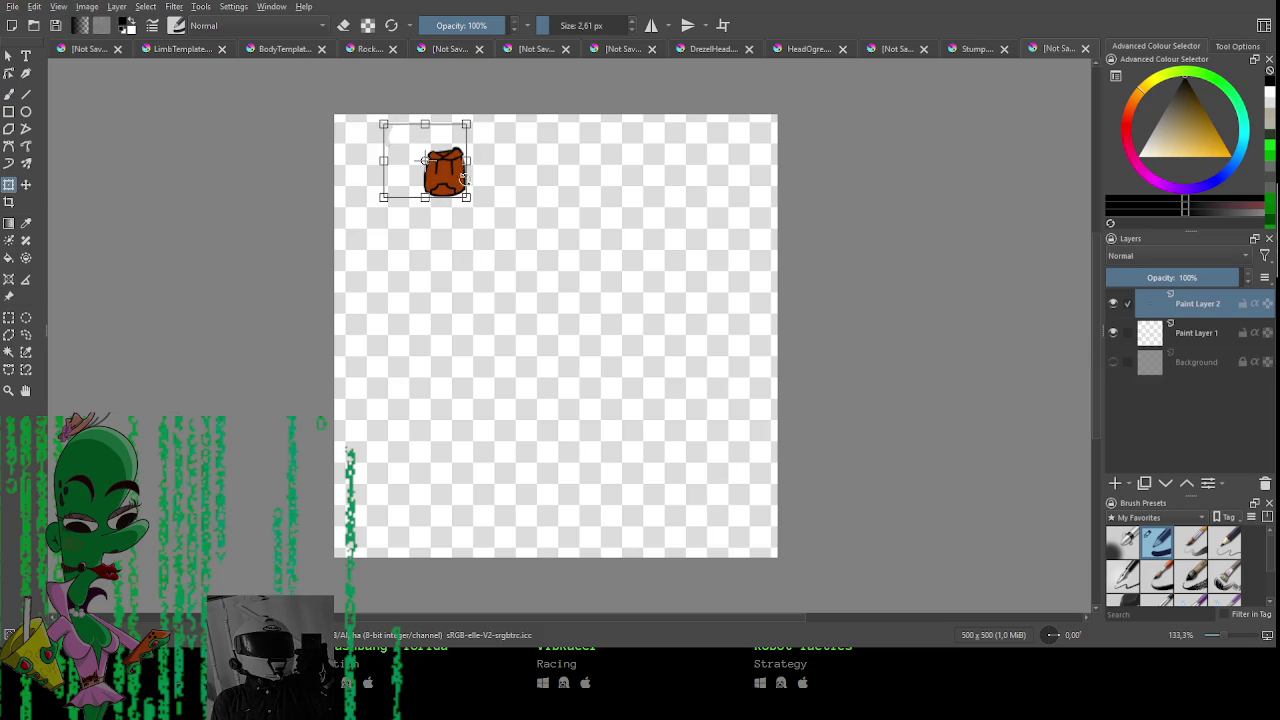
drag(445, 175, 564, 390)
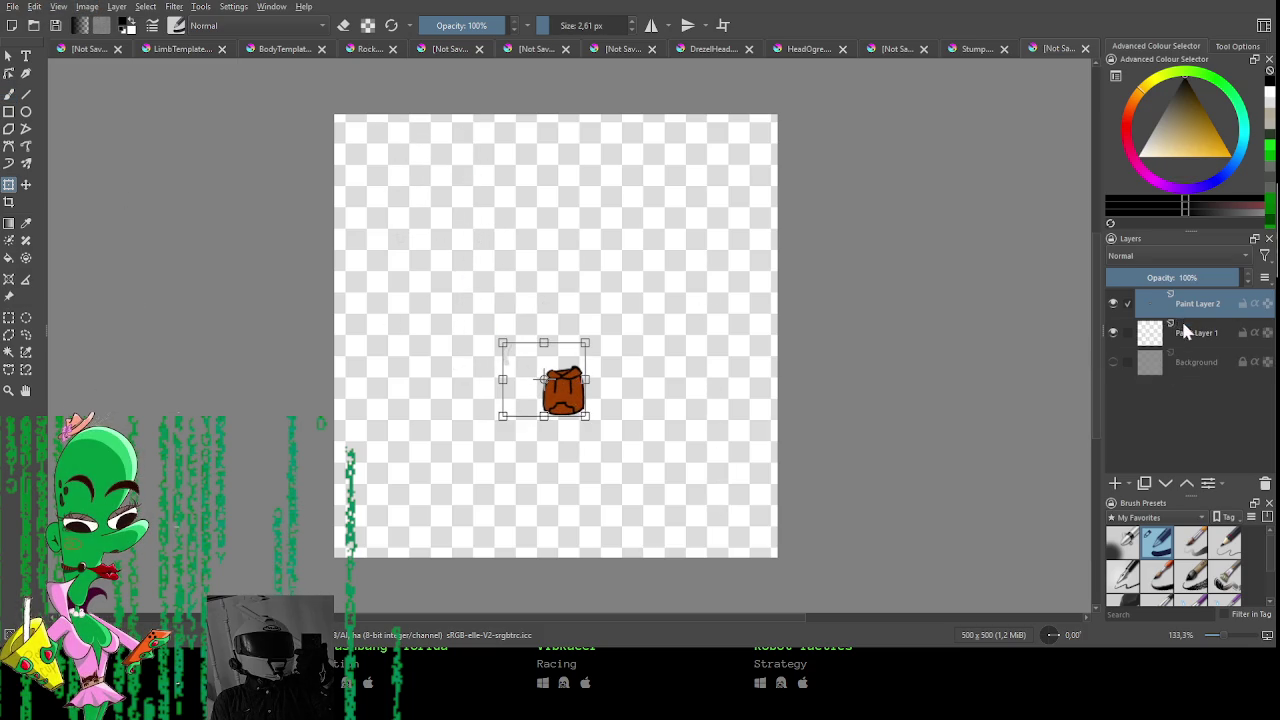
drag(1195, 303, 1195, 343)
click(1146, 278)
Switch to the Freehand Brush (B) and zoom in on the canvas.
drag(620, 386, 666, 389)
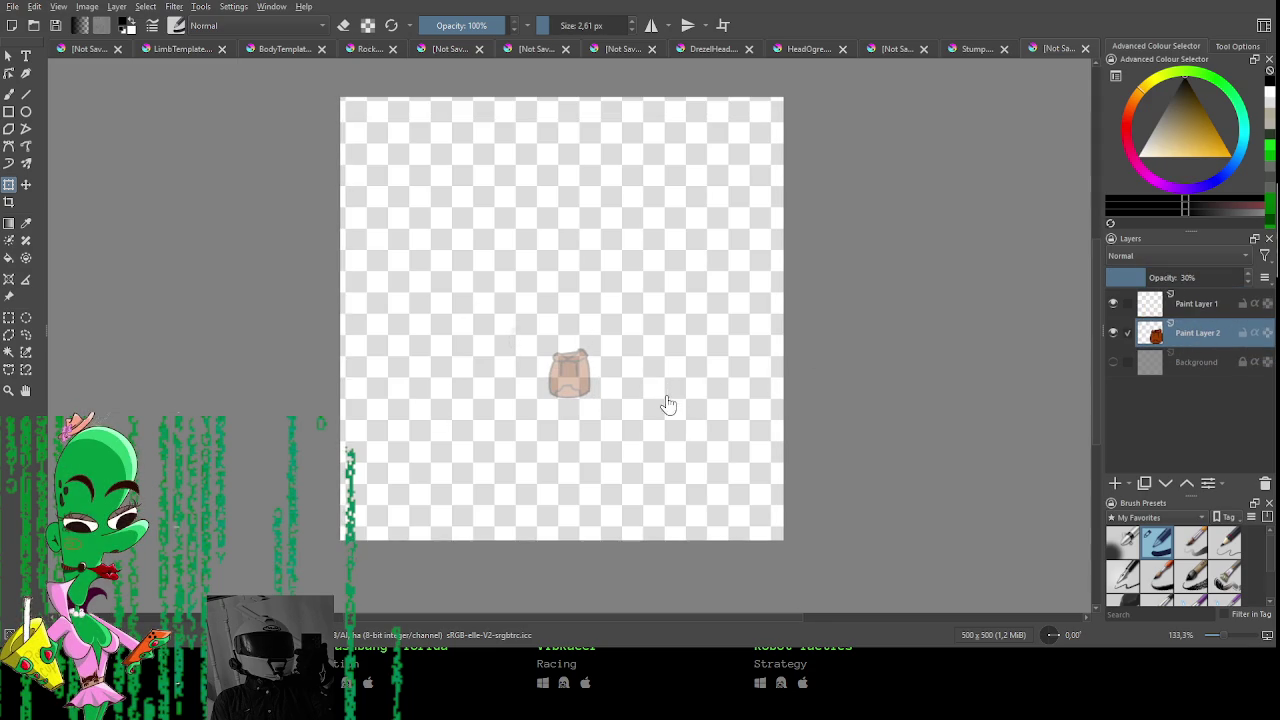
key(b)
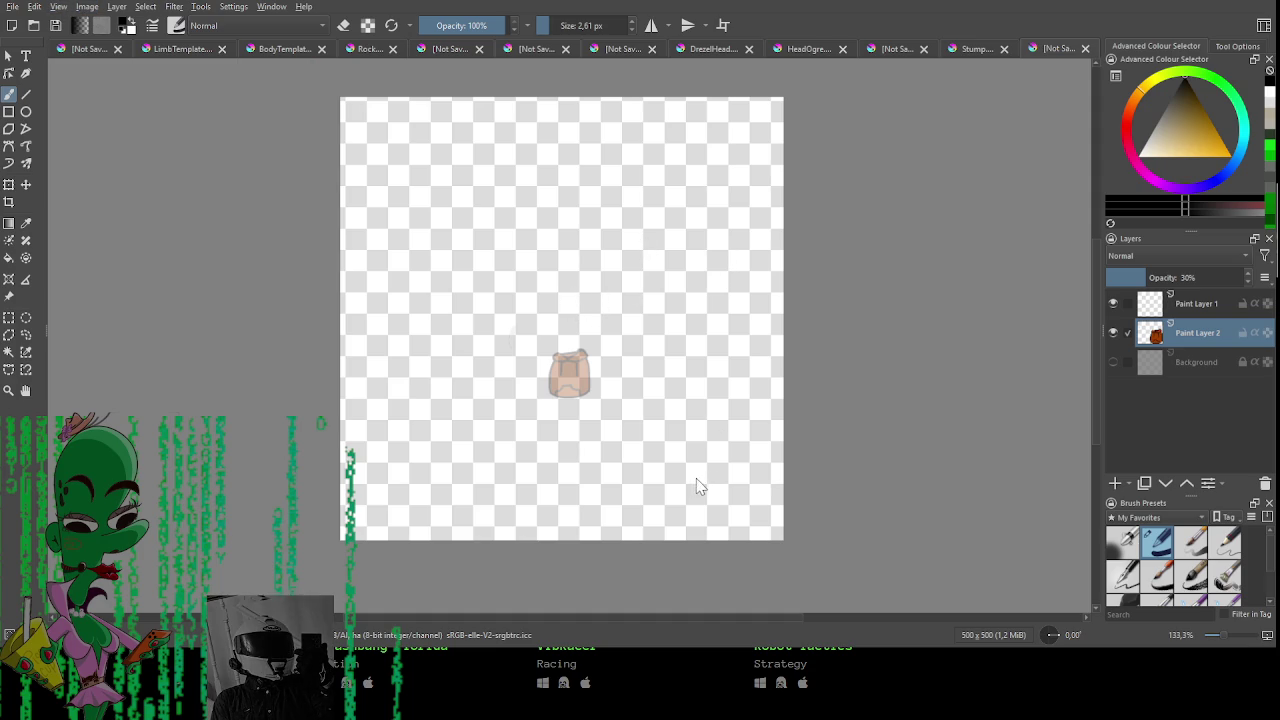
key(ctrl+z)
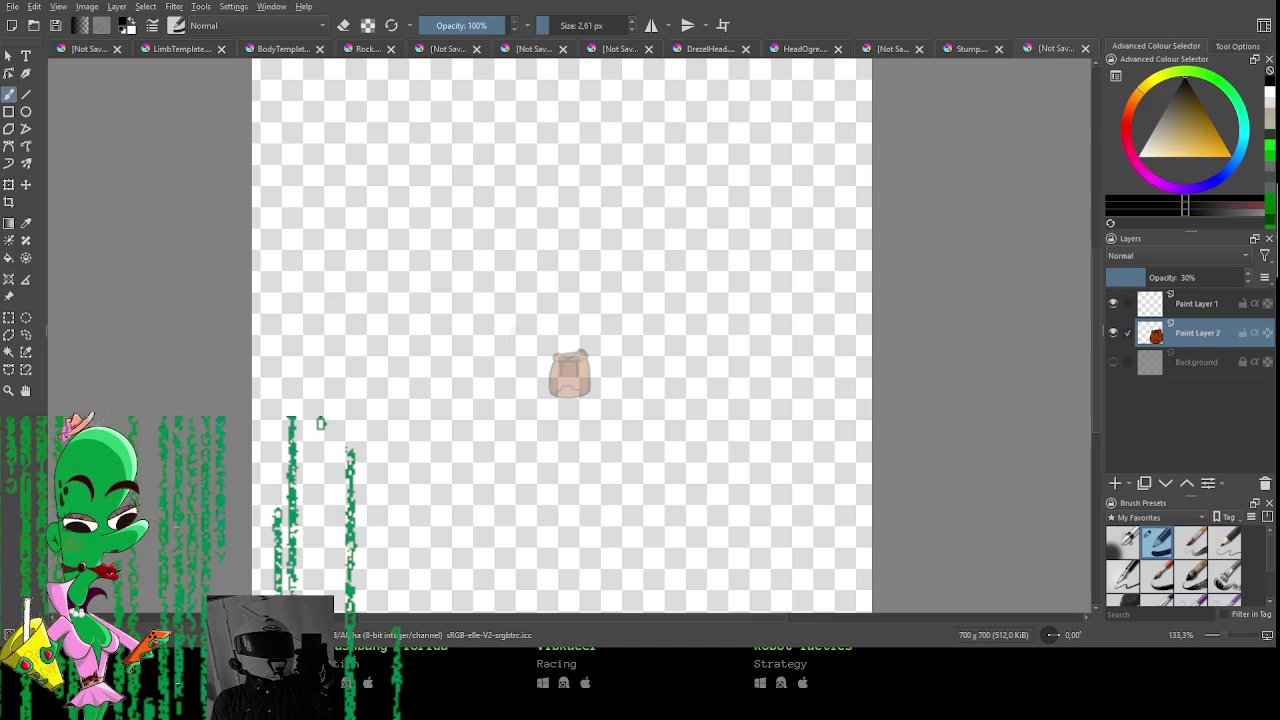
Try a curved trial stroke over the backpack guide and undo it.
drag(512, 296, 517, 245)
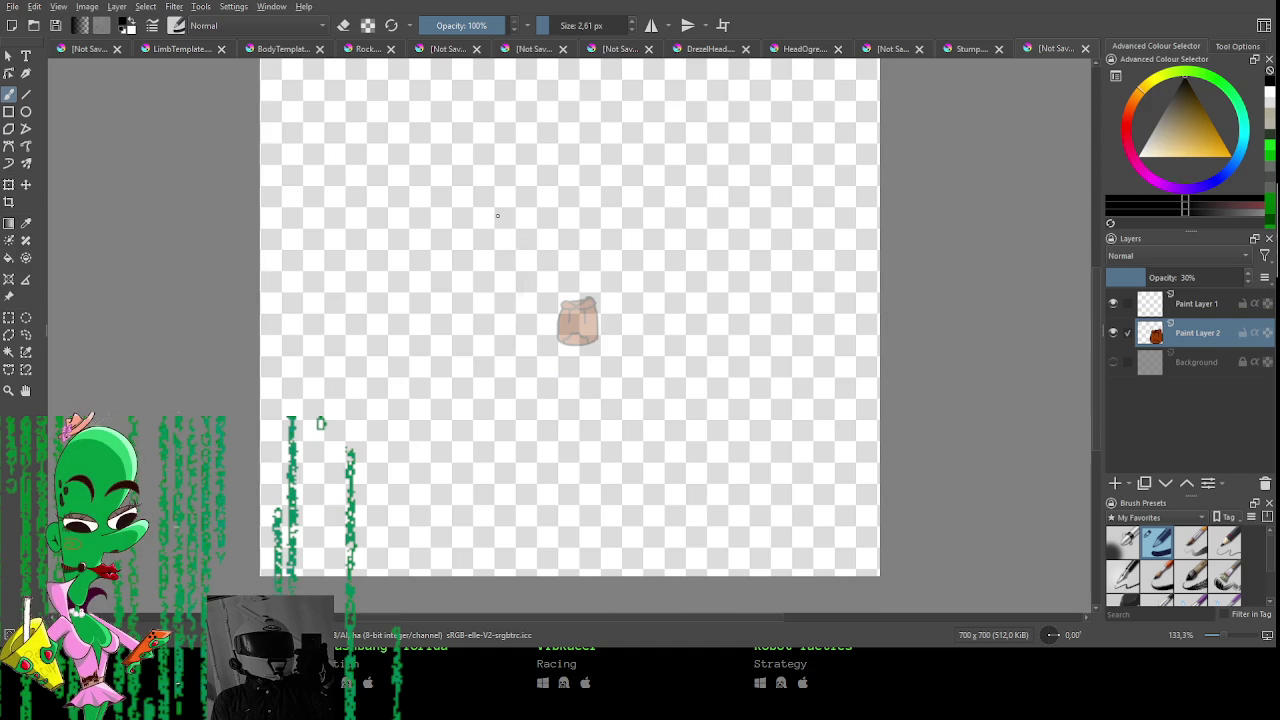
scroll(557, 306, down, 1)
scroll(557, 306, up, 2)
drag(557, 306, 560, 361)
scroll(483, 294, down, 1)
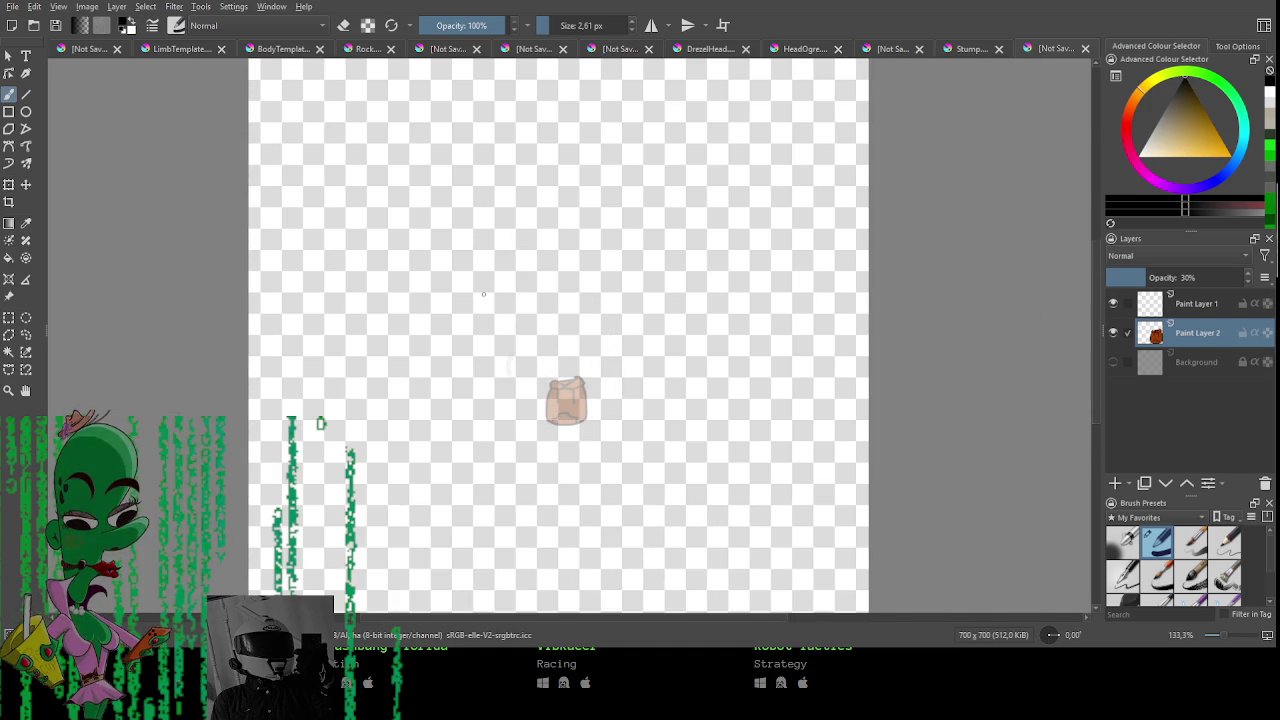
drag(429, 340, 762, 212)
key(ctrl+z)
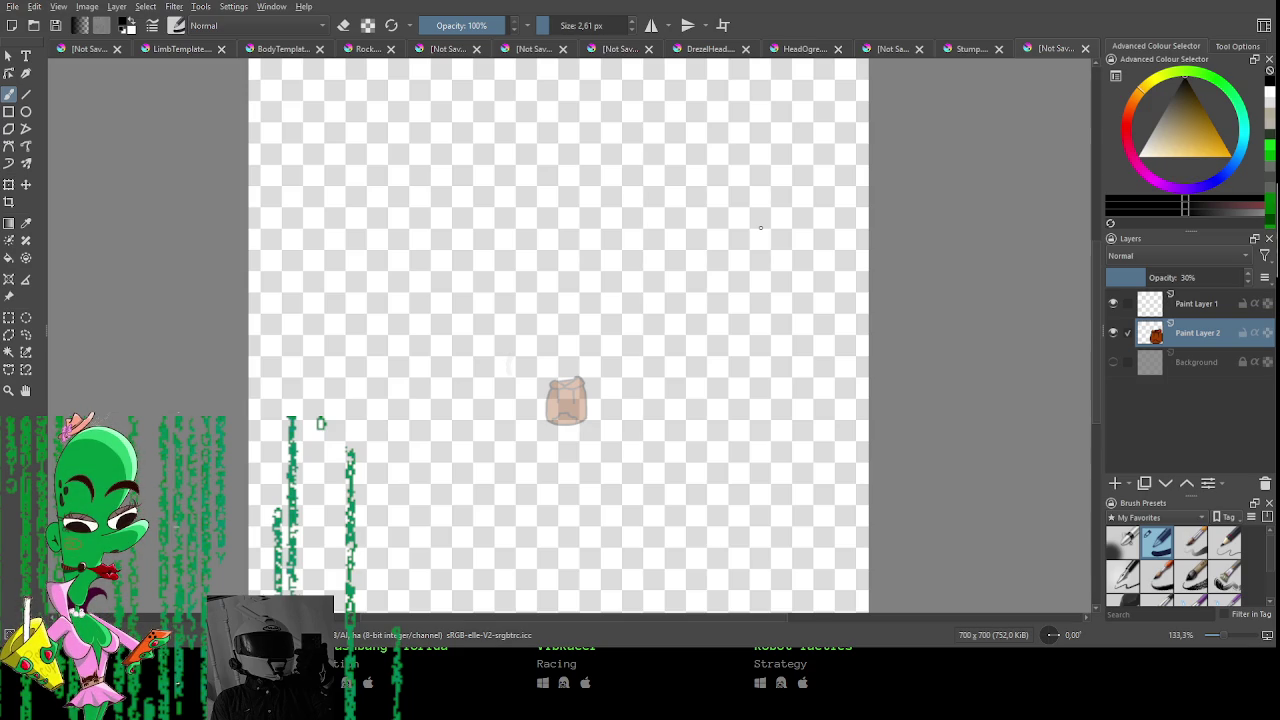
Make Paint Layer 1 the active layer and test strokes on it.
click(1195, 303)
drag(550, 207, 665, 119)
drag(670, 116, 552, 370)
key(ctrl+z)
key(ctrl+z)
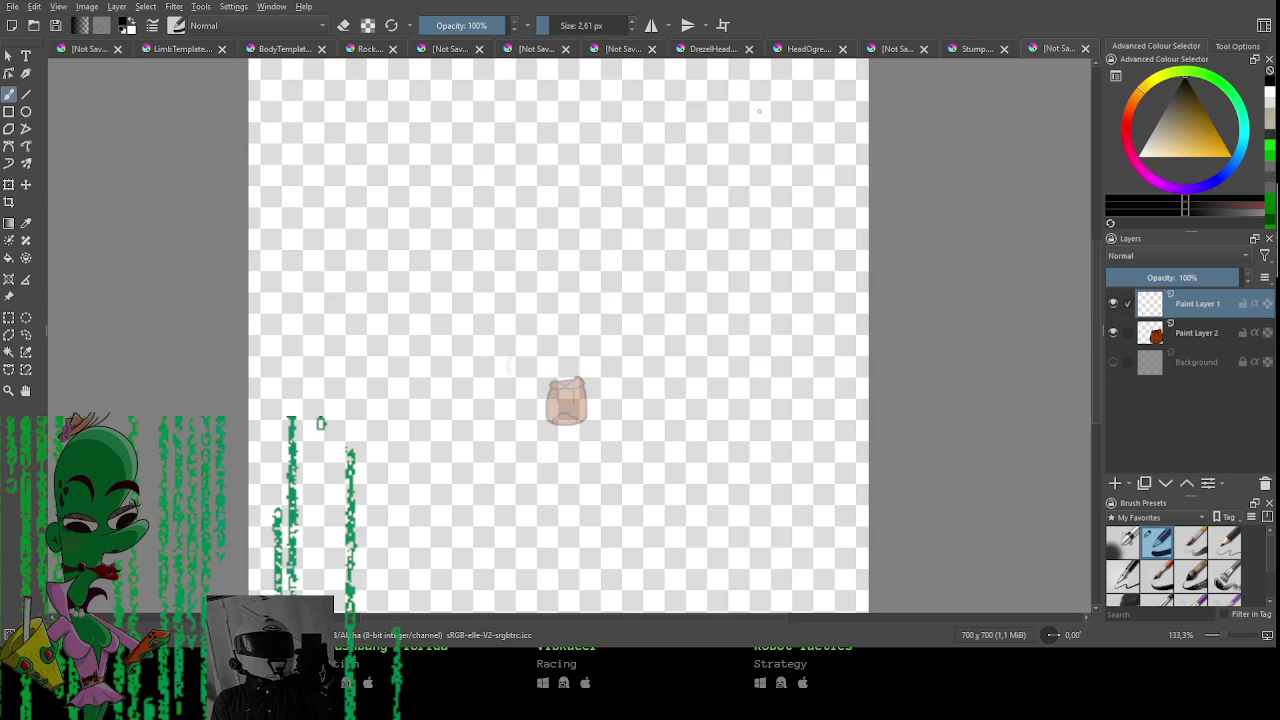
drag(755, 115, 711, 137)
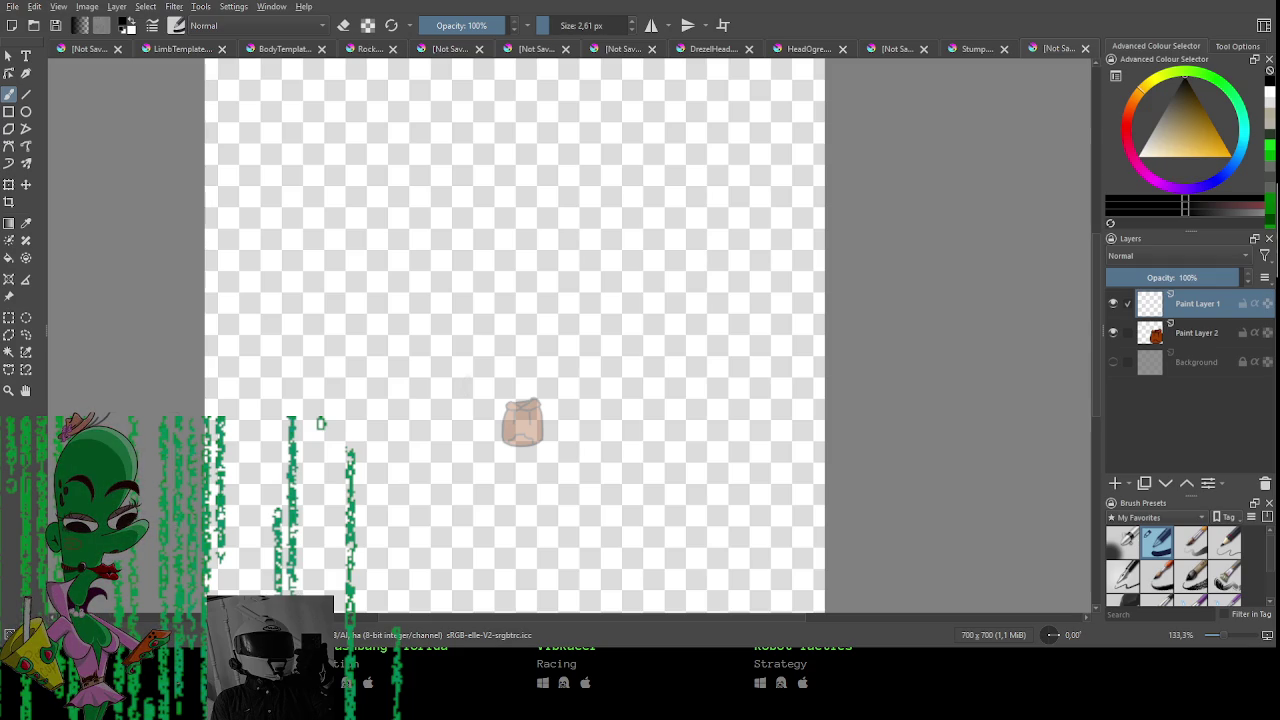
Set the brush smoothing to Stabiliser in Tool Options.
mouse_move(240, 185)
mouse_down()
mouse_move(476, 200)
mouse_move(798, 168)
mouse_up()
key(ctrl+z)
click(1222, 55)
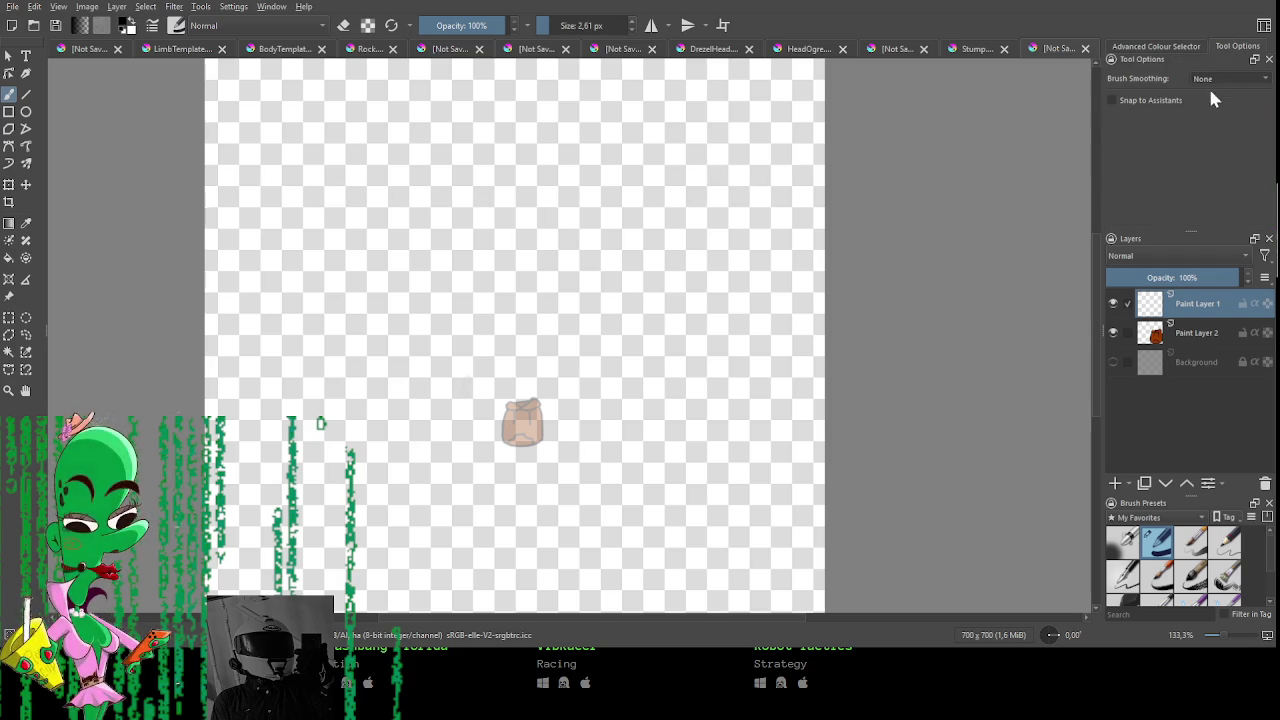
click(1228, 78)
click(1207, 131)
Test a stabilised stroke, then tilt the canvas and reset its rotation to upright.
drag(450, 202, 697, 154)
key(ctrl+z)
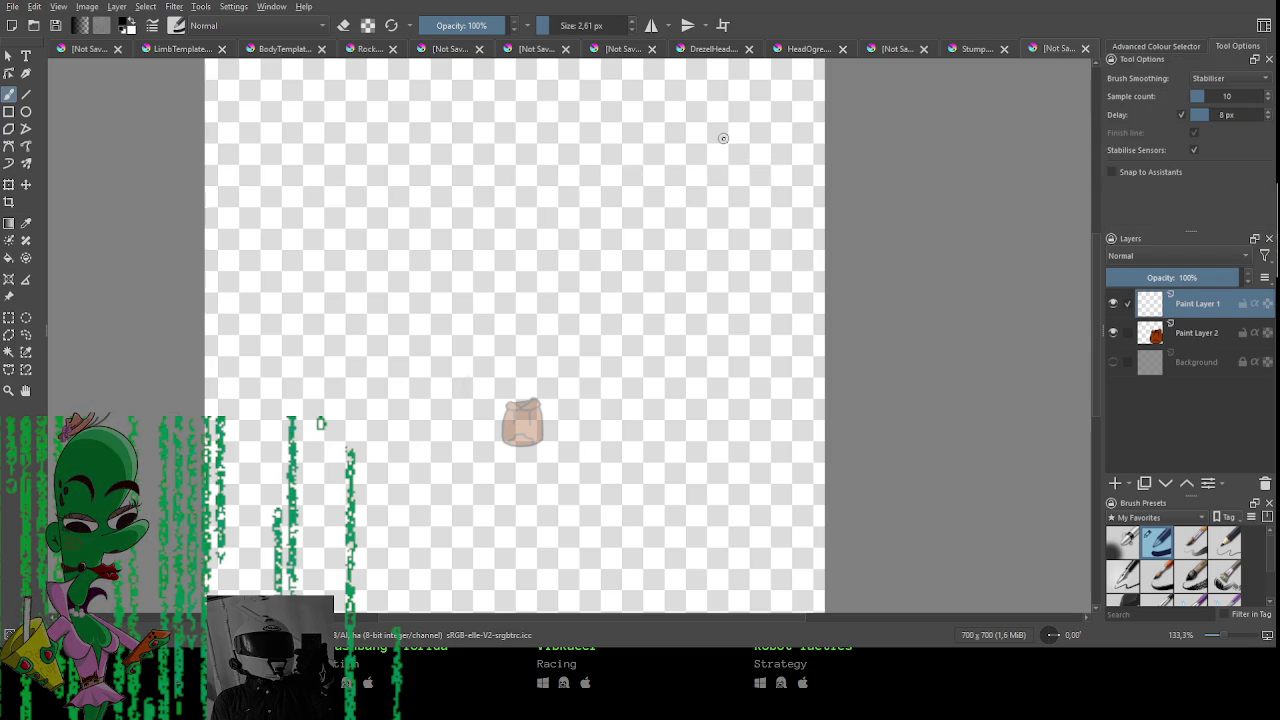
scroll(600, 350, right, 1)
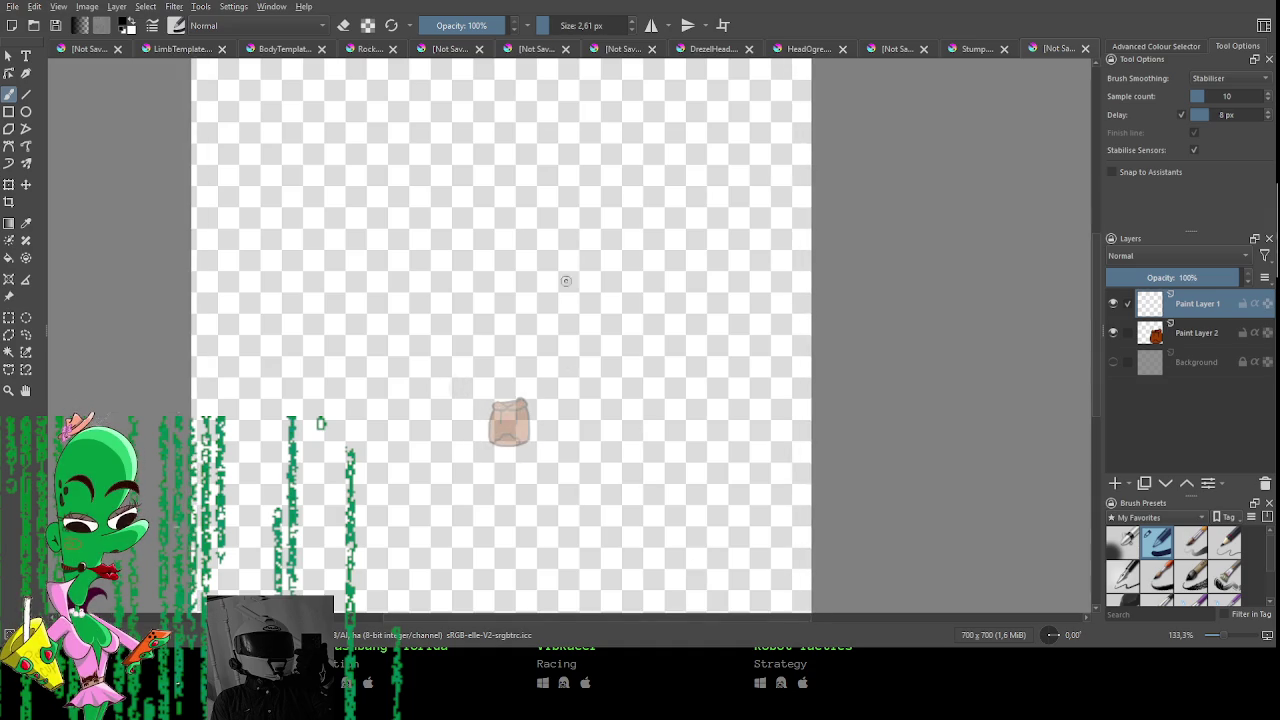
scroll(564, 276, up, 3)
mouse_move(634, 414)
mouse_down()
mouse_move(654, 409)
mouse_move(654, 371)
mouse_move(592, 311)
mouse_move(580, 346)
mouse_move(566, 348)
mouse_up()
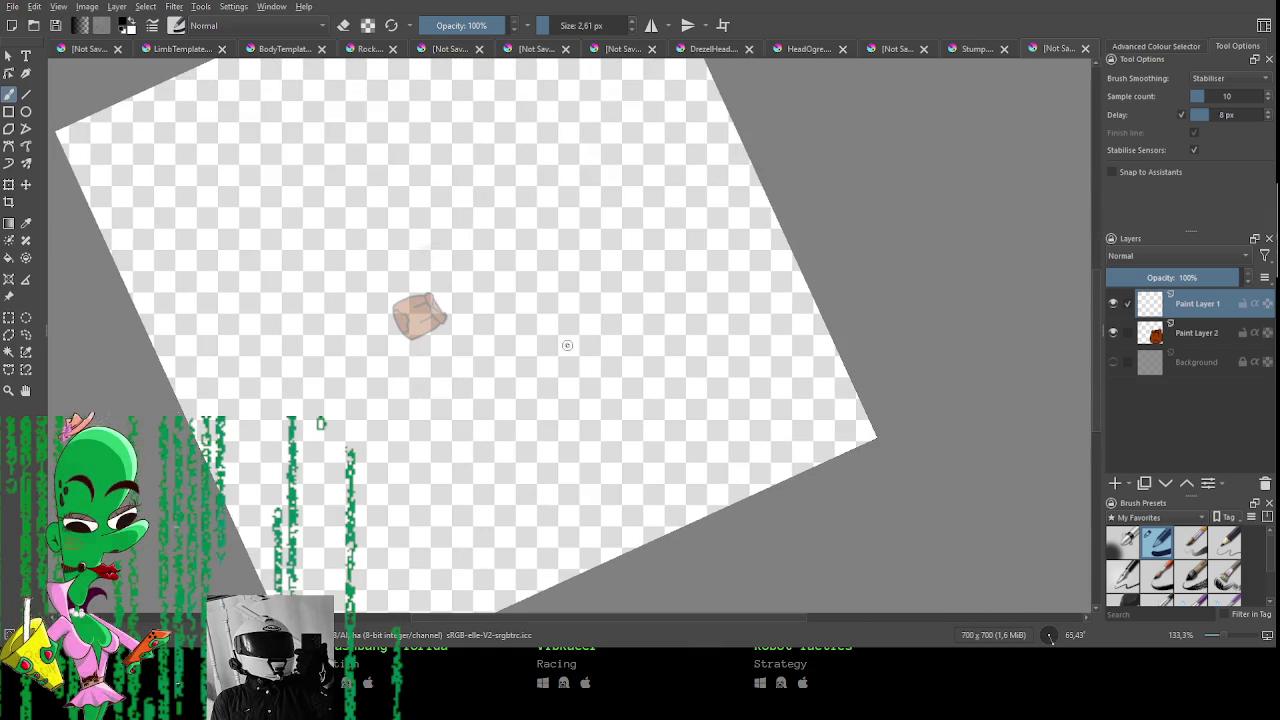
click(1049, 636)
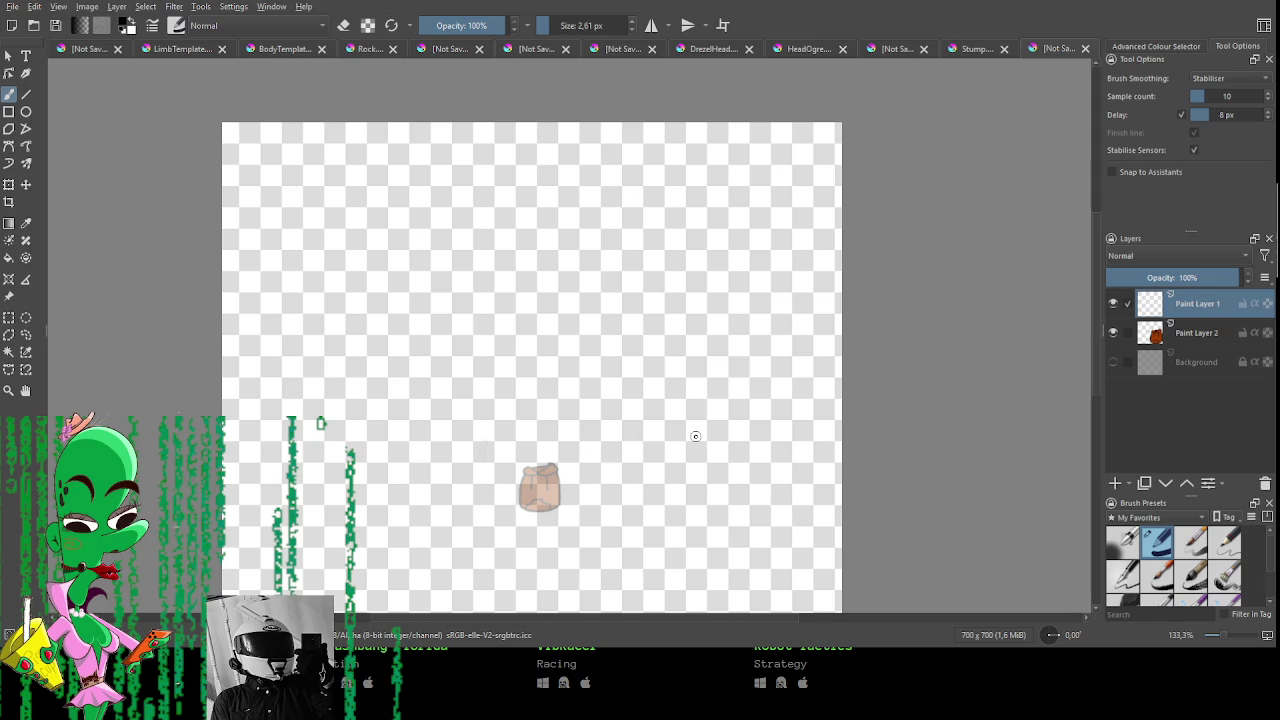
drag(284, 237, 247, 260)
drag(256, 281, 842, 266)
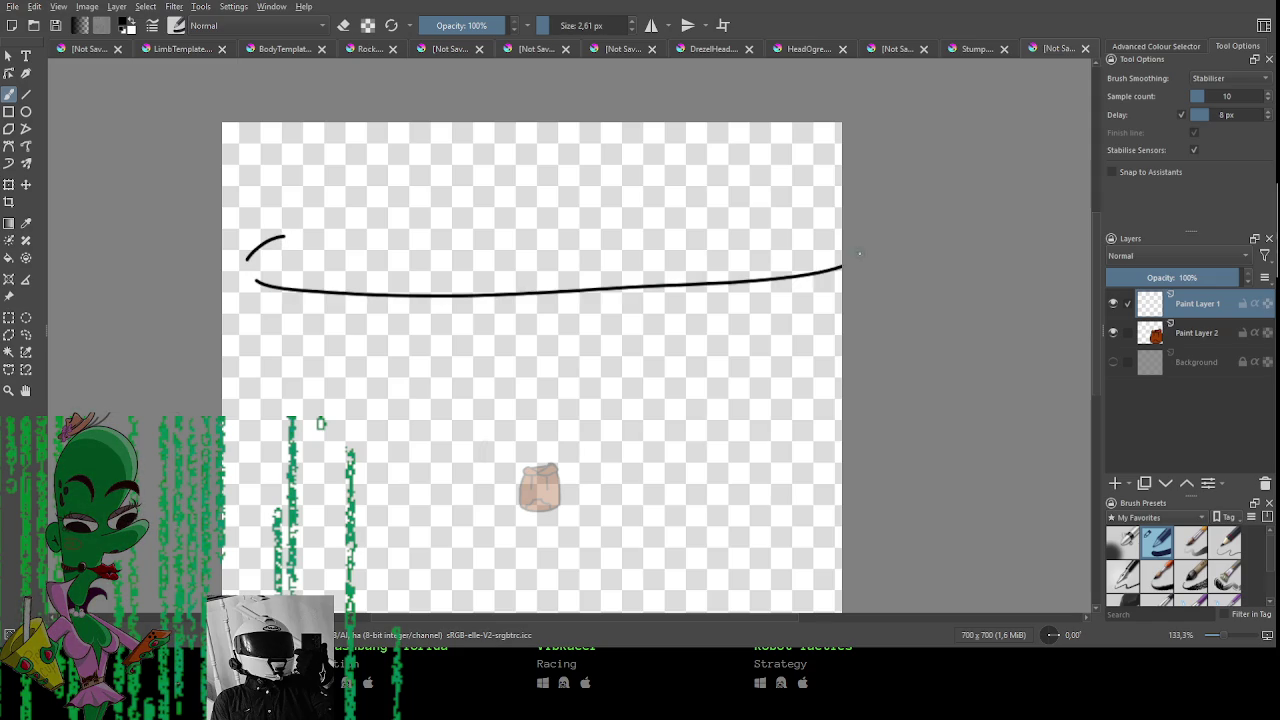
key(ctrl+z)
key(ctrl+z)
mouse_move(287, 243)
mouse_down()
mouse_move(245, 253)
mouse_move(334, 278)
mouse_move(784, 245)
mouse_move(814, 230)
mouse_up()
key(ctrl+z)
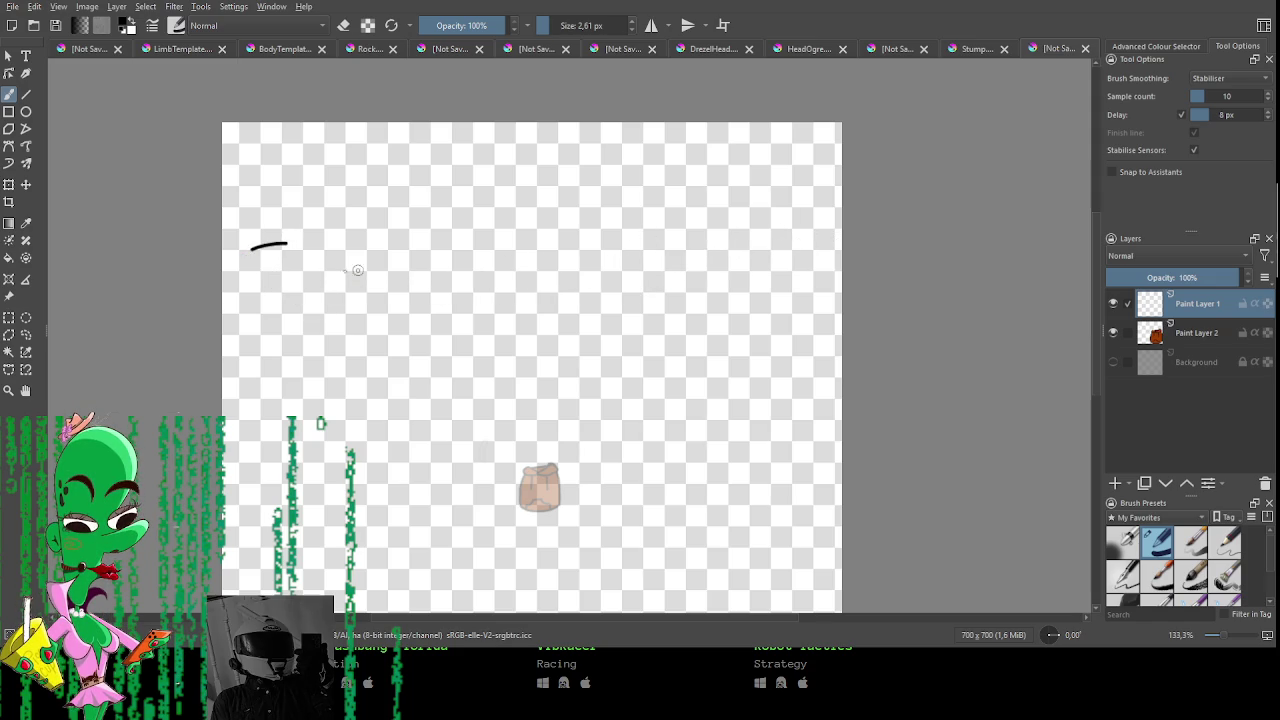
mouse_move(252, 248)
mouse_down()
mouse_move(248, 268)
mouse_move(378, 287)
mouse_move(607, 287)
mouse_move(820, 257)
mouse_move(820, 237)
mouse_up()
key(ctrl+z)
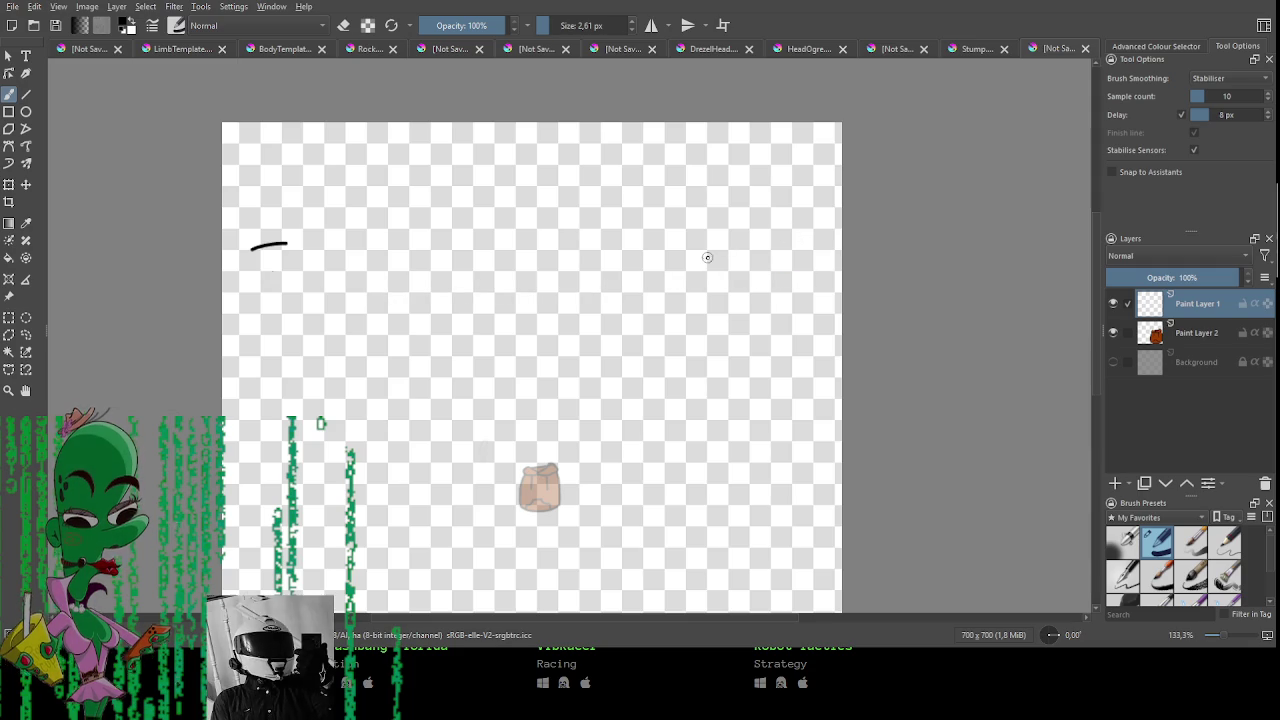
mouse_move(749, 449)
mouse_down()
mouse_move(780, 449)
mouse_move(782, 384)
mouse_up()
key(ctrl+z)
mouse_move(278, 314)
mouse_down()
mouse_move(237, 358)
mouse_move(375, 343)
mouse_up()
mouse_move(405, 337)
mouse_down()
mouse_move(737, 186)
mouse_move(745, 136)
mouse_up()
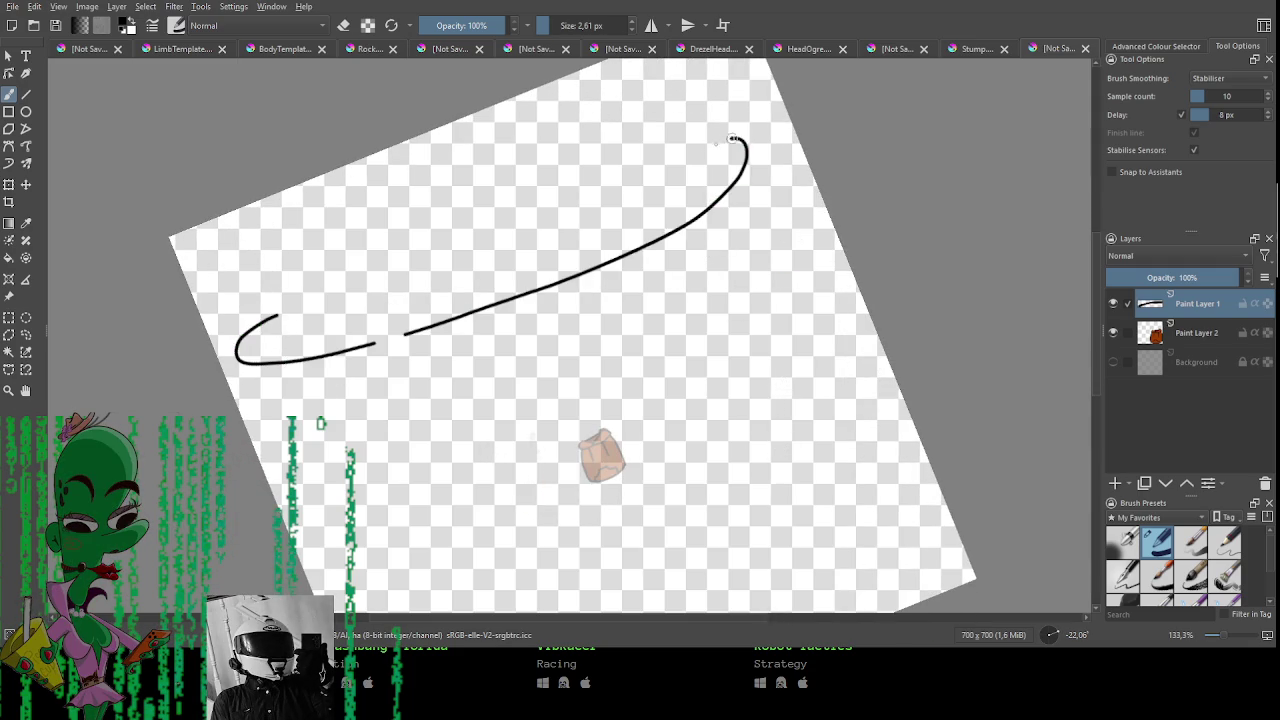
key(ctrl+z)
key(ctrl+z)
mouse_move(268, 314)
mouse_down()
mouse_move(244, 338)
mouse_move(325, 347)
mouse_move(543, 271)
mouse_move(734, 177)
mouse_move(766, 120)
mouse_move(728, 104)
mouse_up()
drag(802, 162, 784, 230)
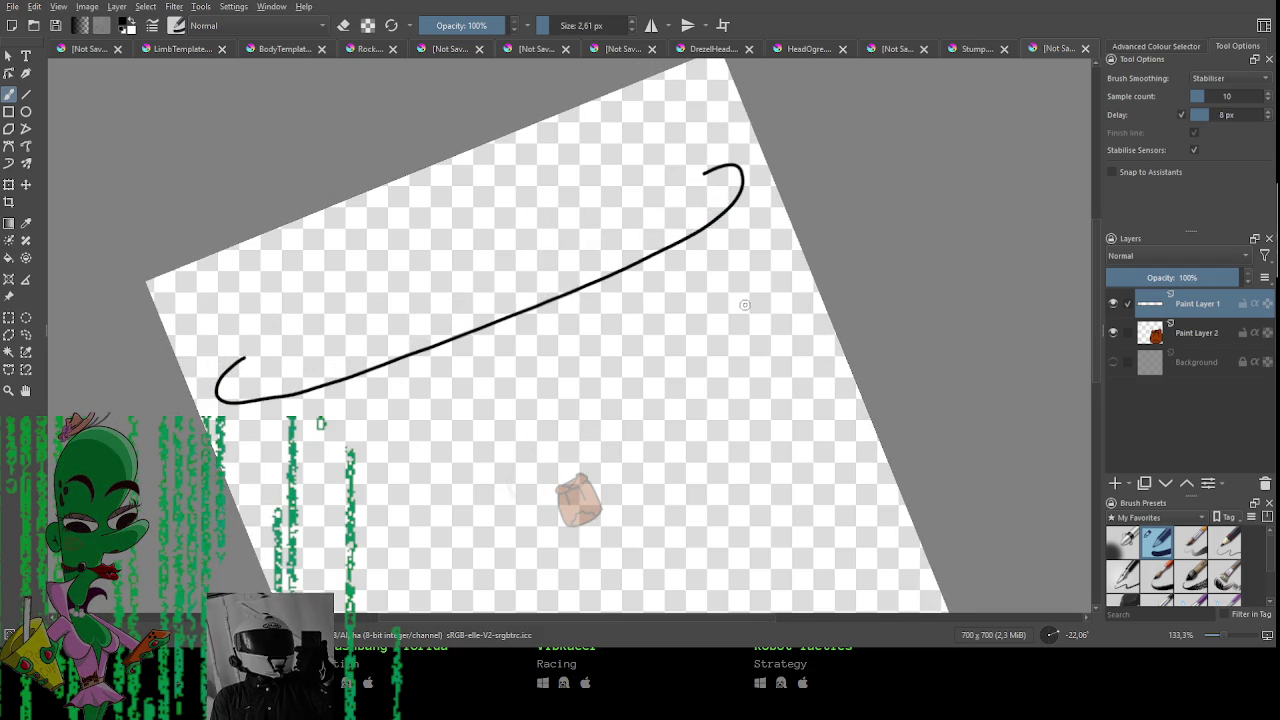
mouse_move(723, 323)
mouse_down()
mouse_move(700, 340)
mouse_move(737, 306)
mouse_up()
click(1048, 638)
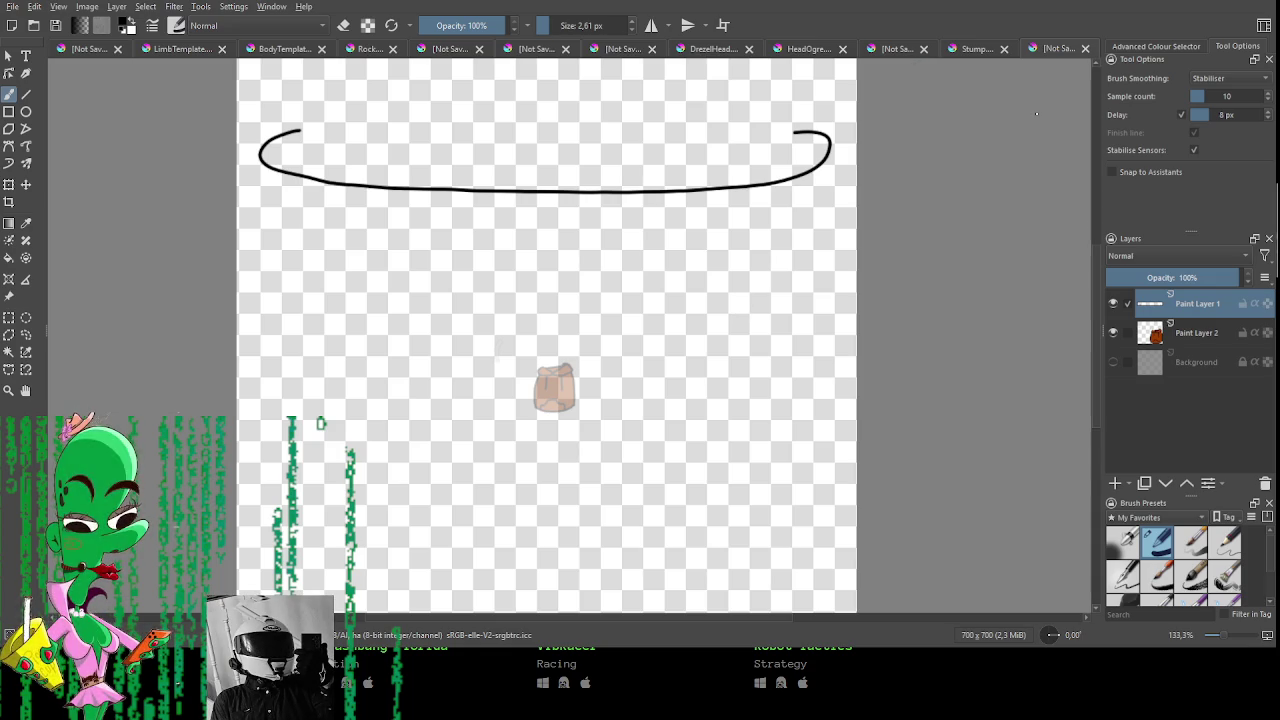
key(ctrl+z)
key(ctrl+z)
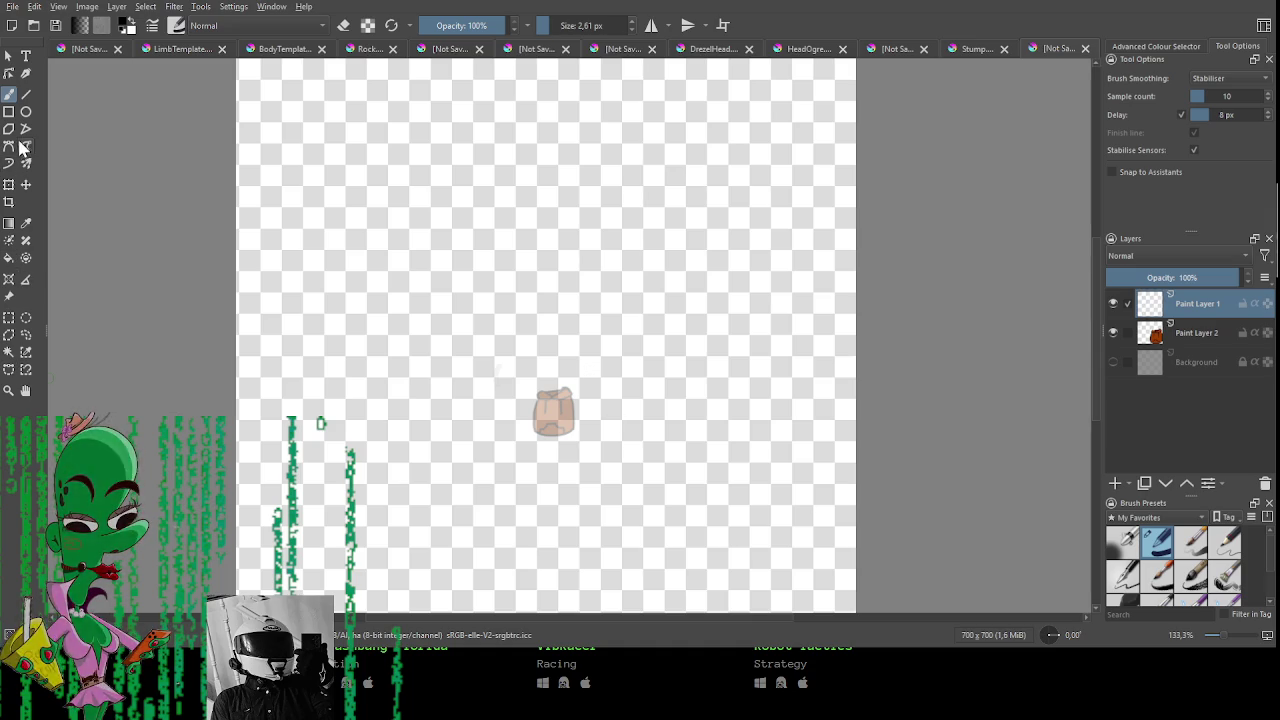
click(26, 111)
Draw a wide flat ellipse and stretch it almost the full canvas width near the top.
mouse_move(266, 156)
mouse_down()
mouse_move(372, 188)
mouse_move(842, 228)
mouse_up()
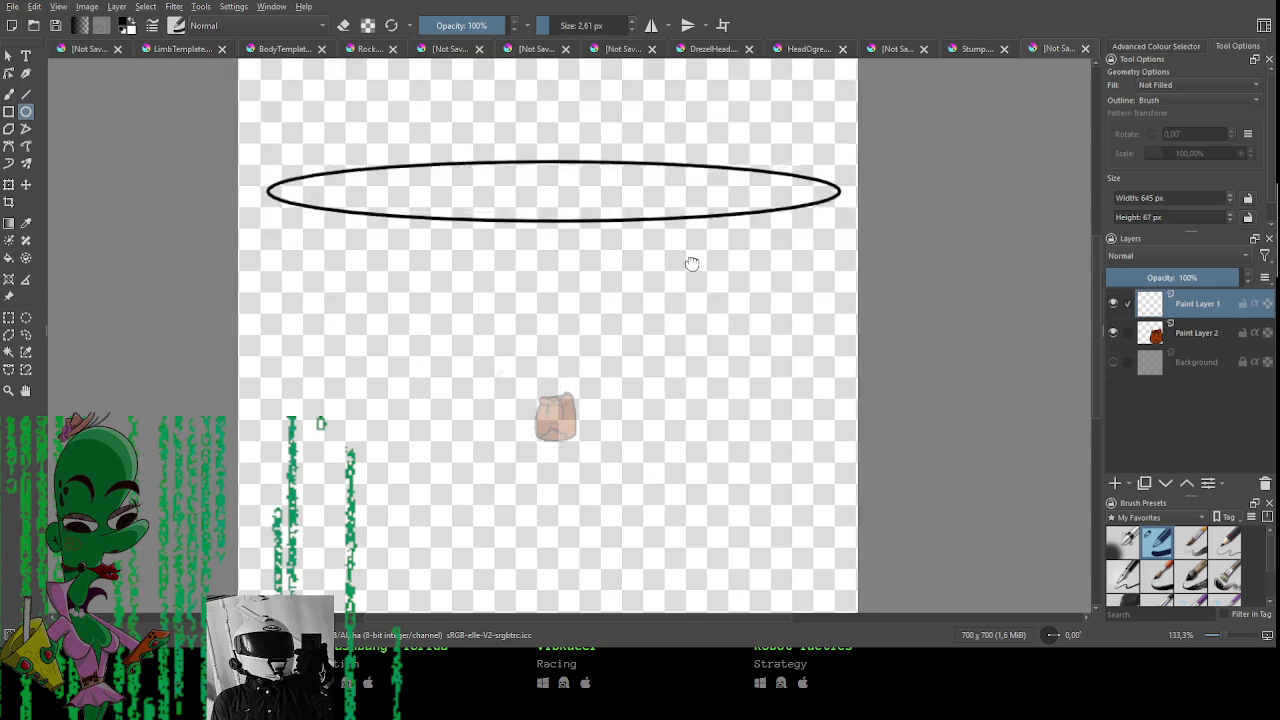
scroll(700, 268, up, 2)
key(ctrl+t)
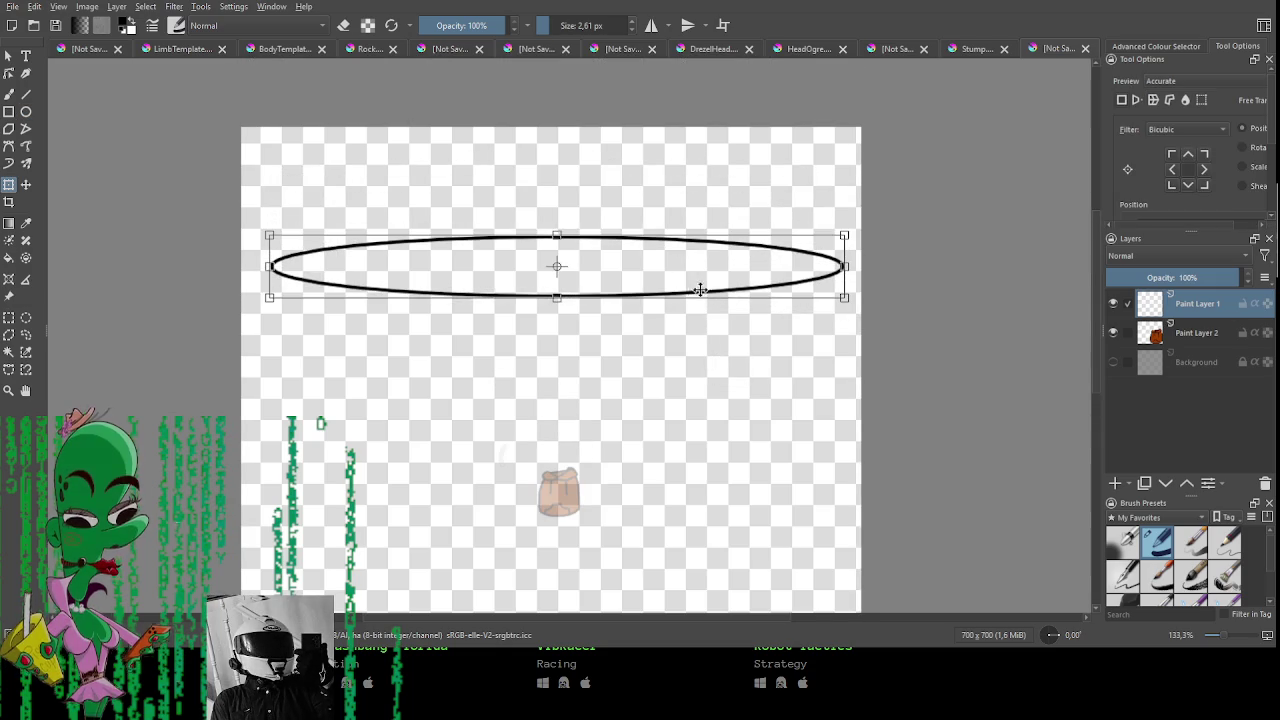
drag(727, 258, 708, 260)
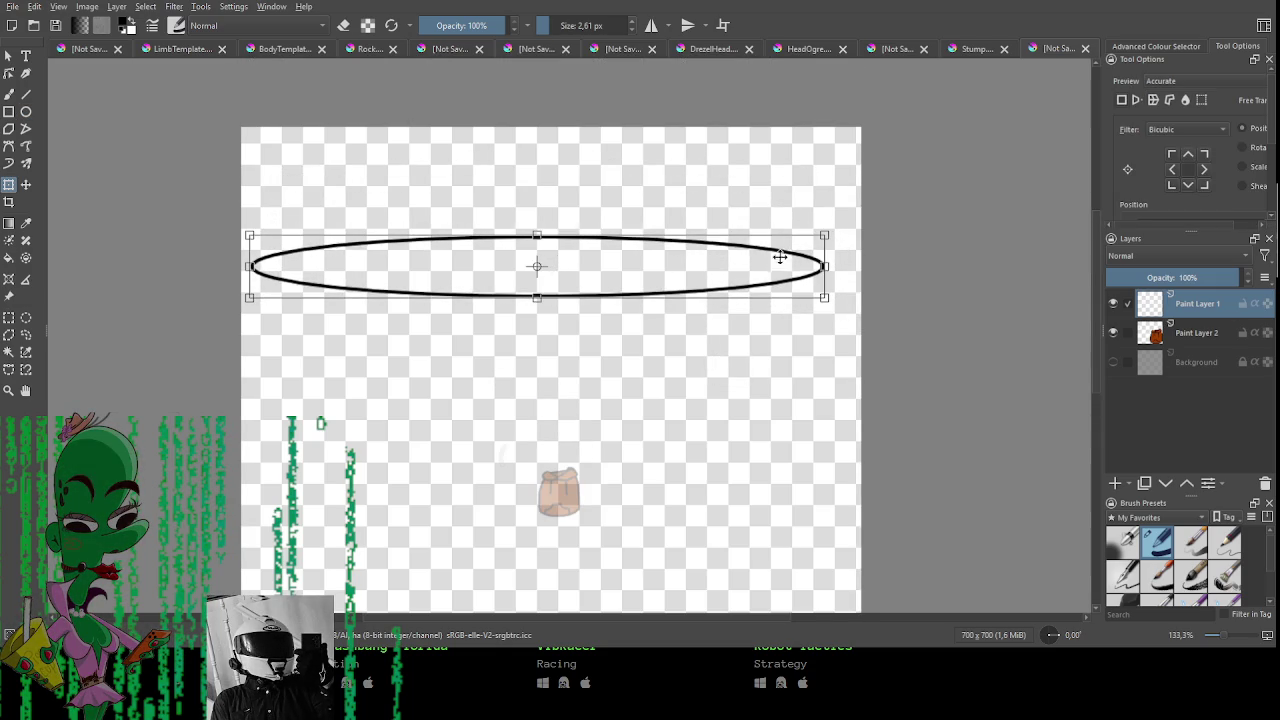
drag(816, 266, 845, 266)
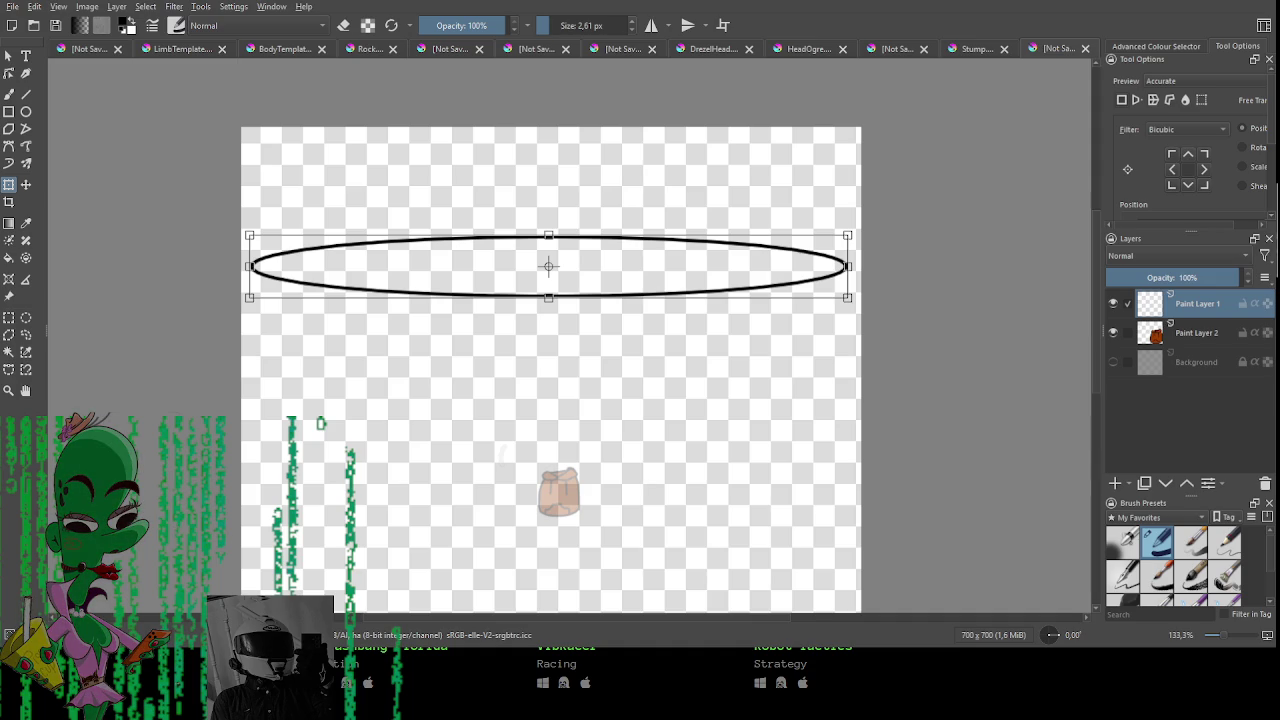
drag(500, 454, 523, 349)
key(b)
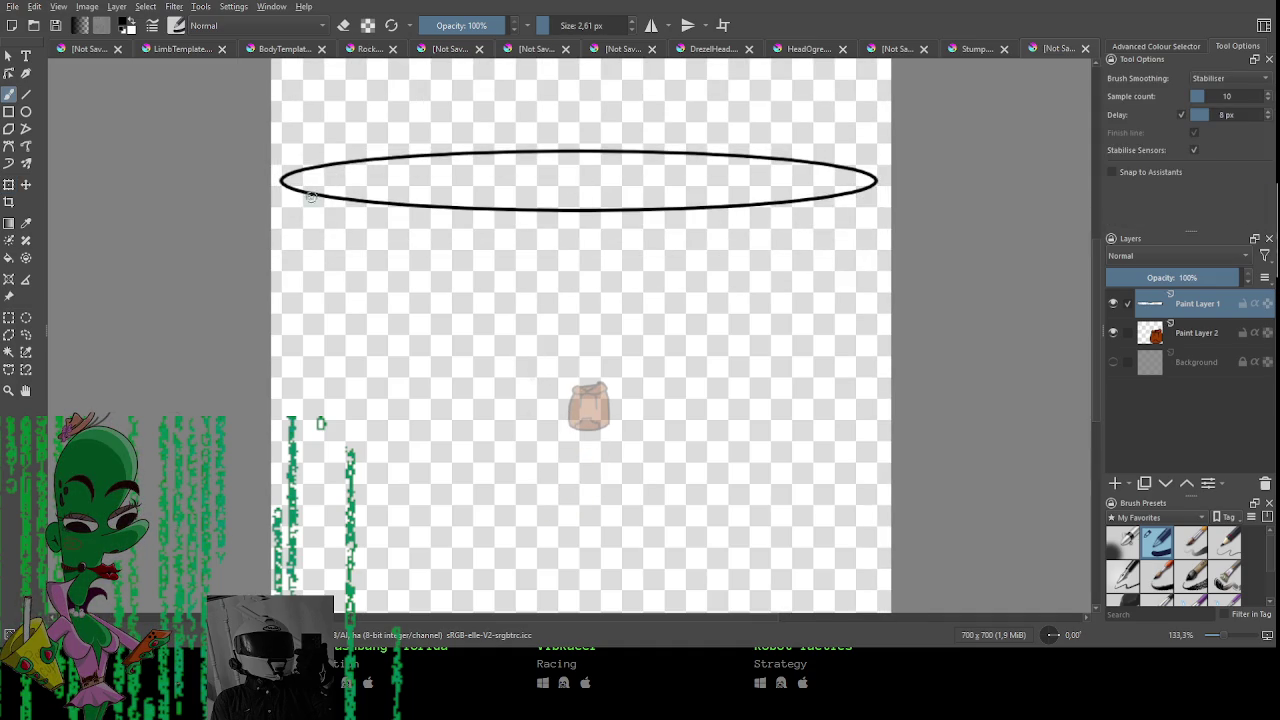
Try the left side and lower strokes below the rim, undoing the misplaced ones.
mouse_move(281, 182)
mouse_down()
mouse_move(279, 318)
mouse_move(505, 357)
mouse_move(629, 286)
mouse_move(657, 357)
mouse_up()
key(ctrl+z)
mouse_move(522, 351)
mouse_down()
mouse_move(518, 295)
mouse_move(630, 278)
mouse_up()
key(ctrl+z)
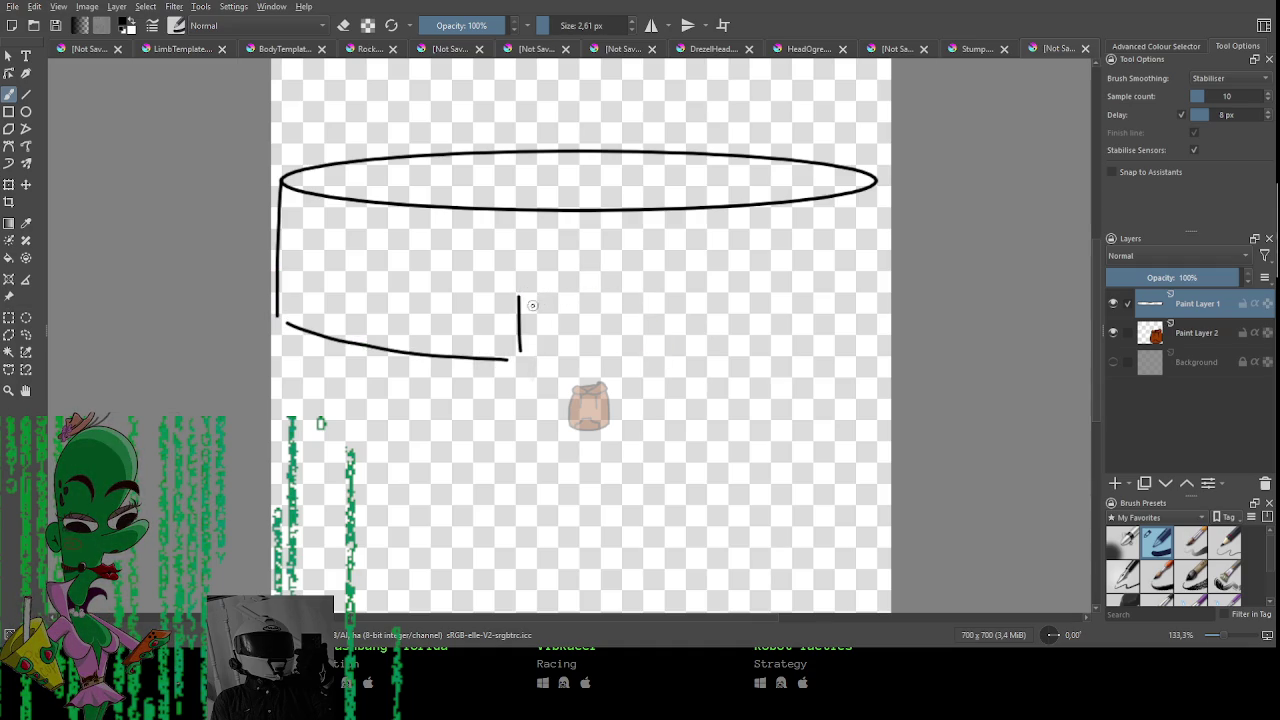
Draw the inner box's top, right and bottom edges beneath the ellipse rim.
mouse_move(401, 250)
mouse_down()
mouse_move(397, 172)
mouse_move(780, 164)
mouse_up()
key(ctrl+z)
mouse_move(397, 172)
mouse_down()
mouse_move(785, 168)
mouse_move(768, 242)
mouse_up()
drag(405, 256, 542, 264)
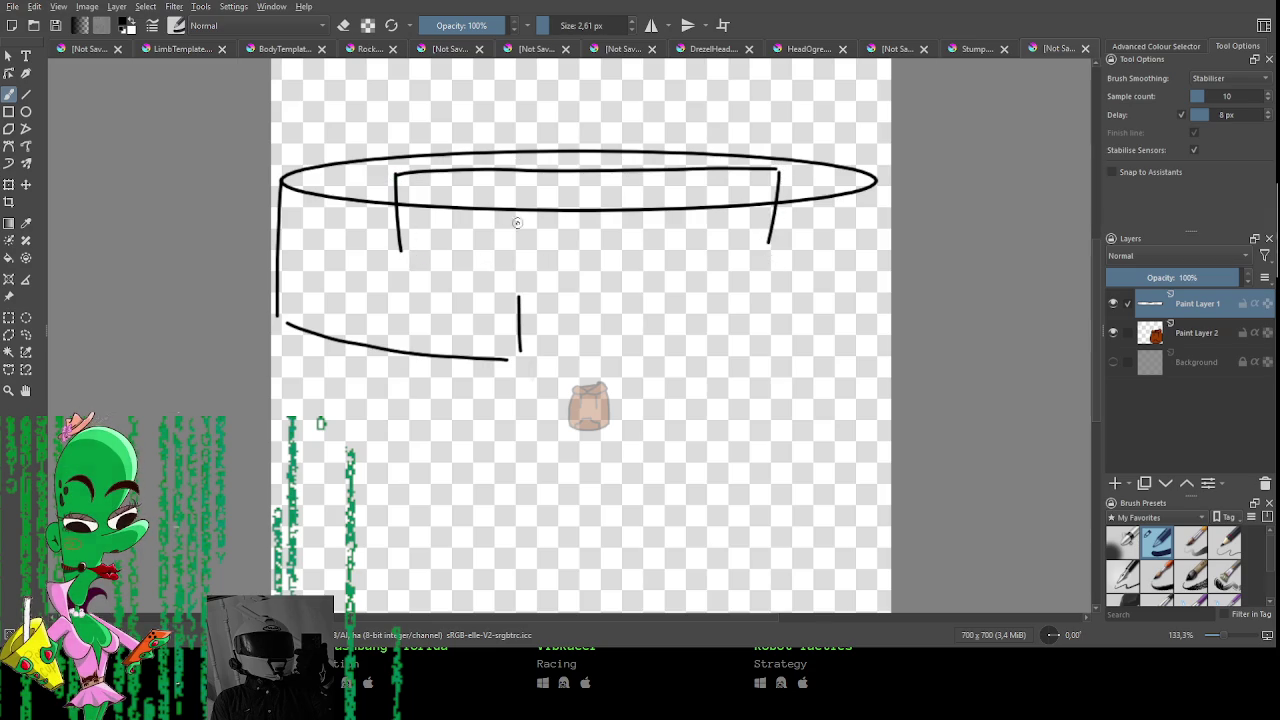
drag(399, 250, 768, 242)
With an enlarged eraser, remove the ellipse's lower curve inside the inner box.
key(e)
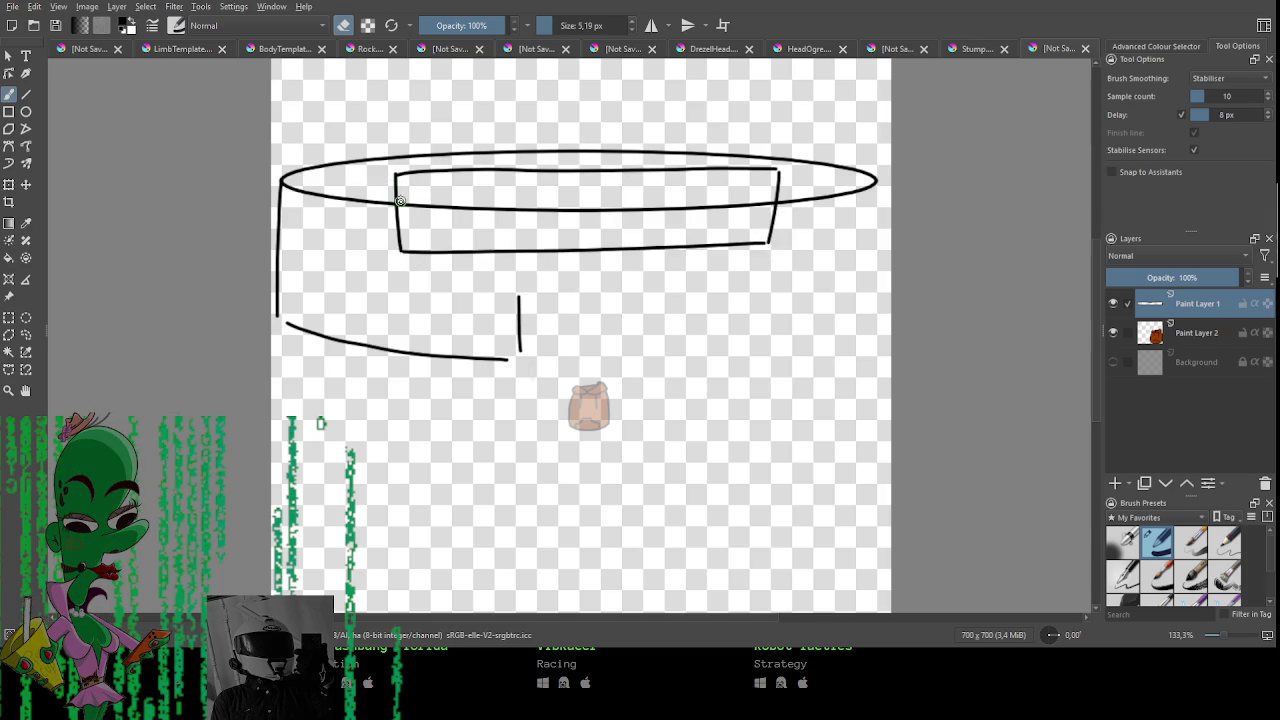
shift+drag(476, 217, 492, 222)
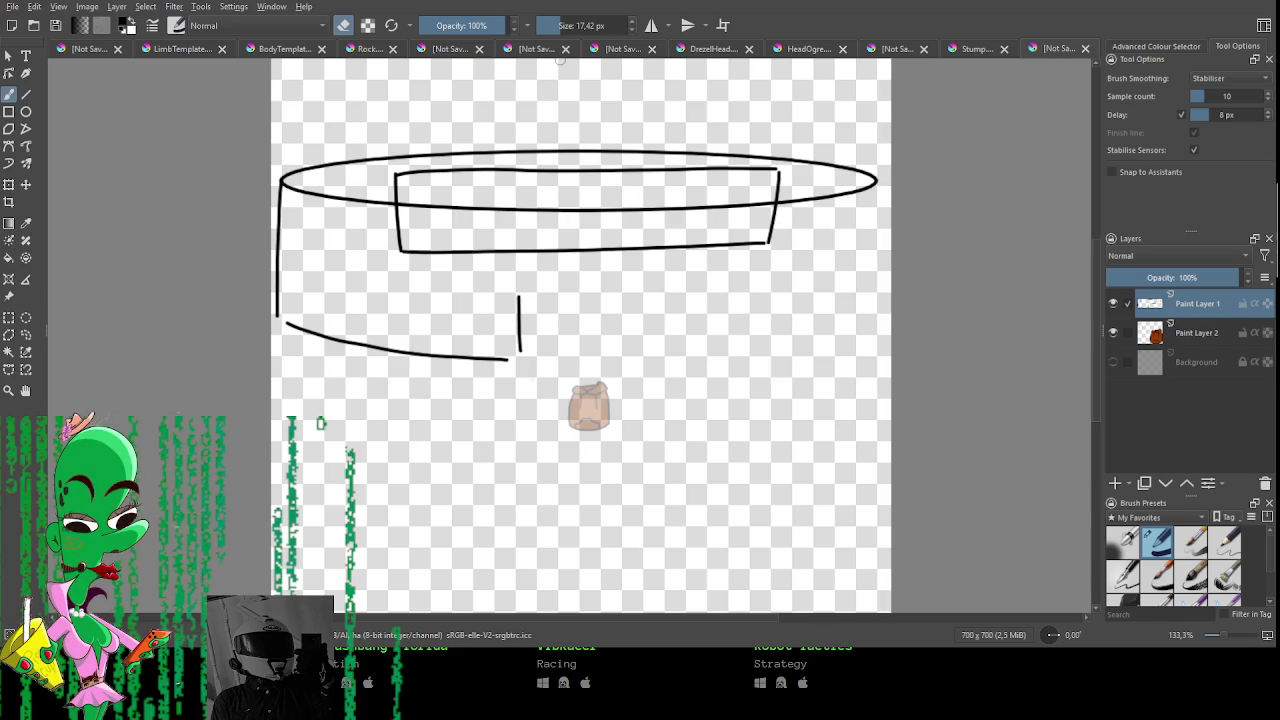
mouse_move(490, 210)
mouse_down()
mouse_move(400, 208)
mouse_move(759, 204)
mouse_up()
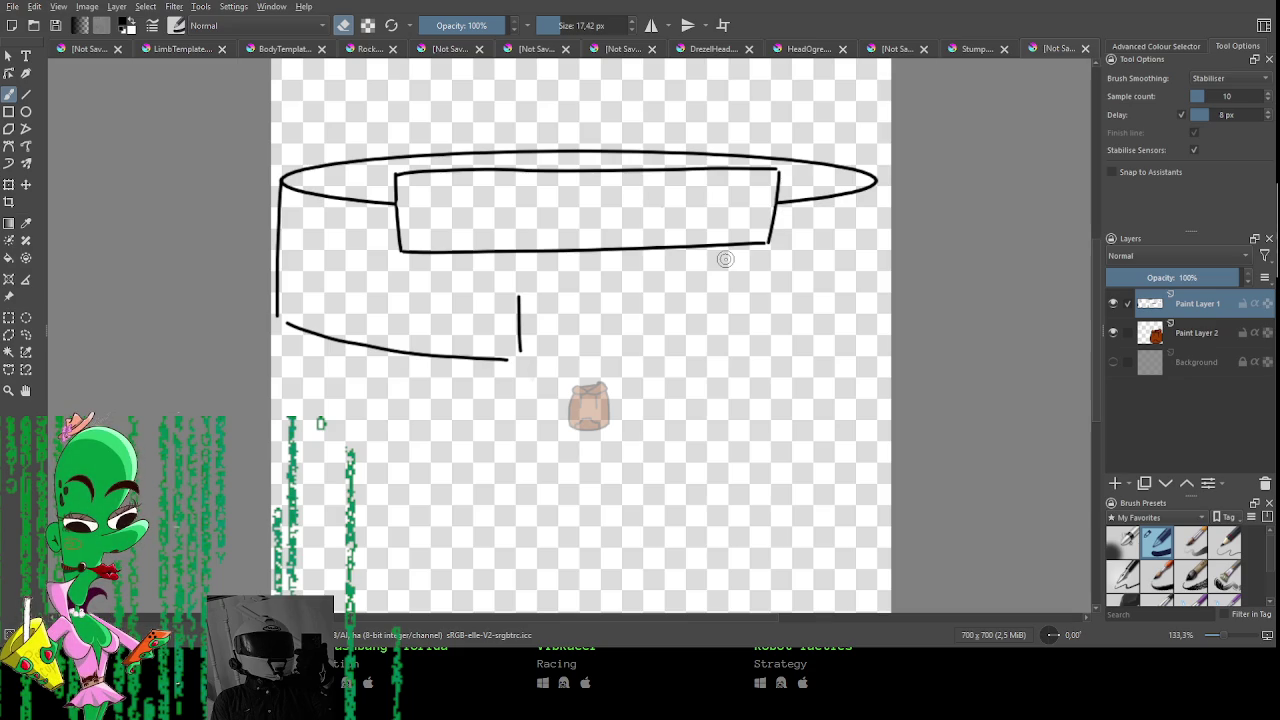
Redraw the box's right edge and add a vertical line with a curved top inside.
key(e)
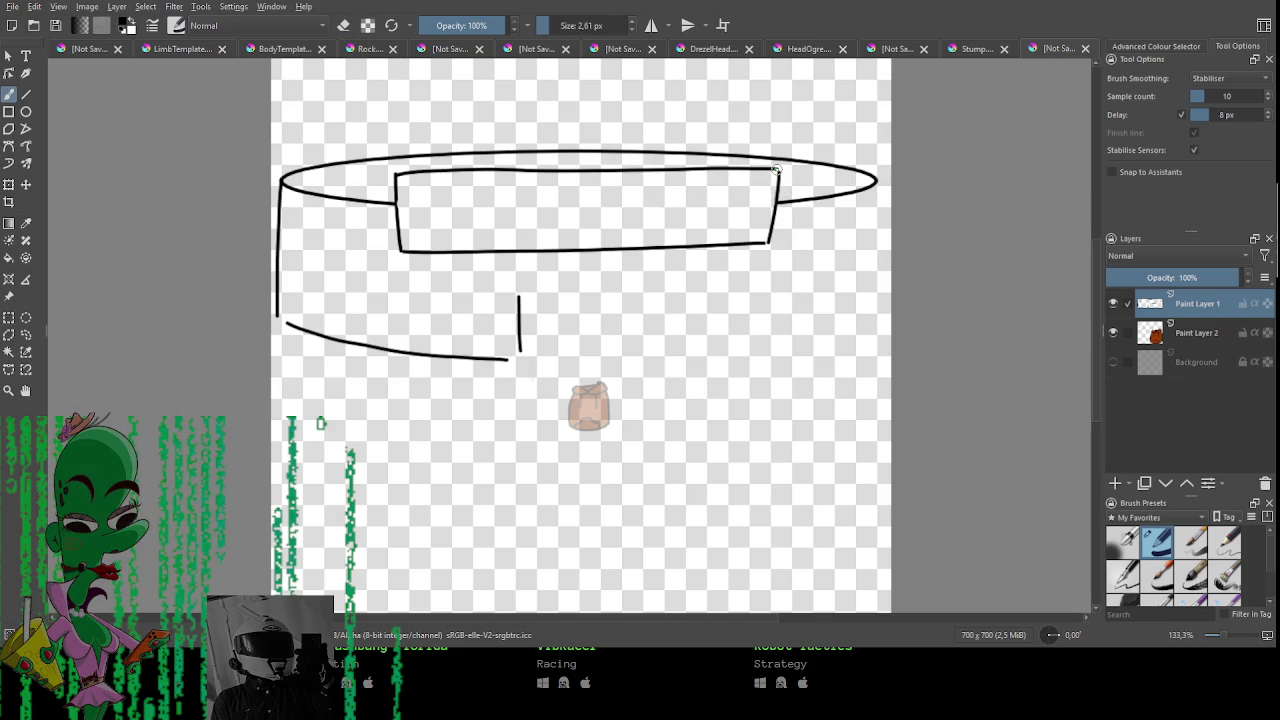
drag(776, 192, 768, 244)
drag(437, 185, 441, 237)
drag(412, 200, 468, 180)
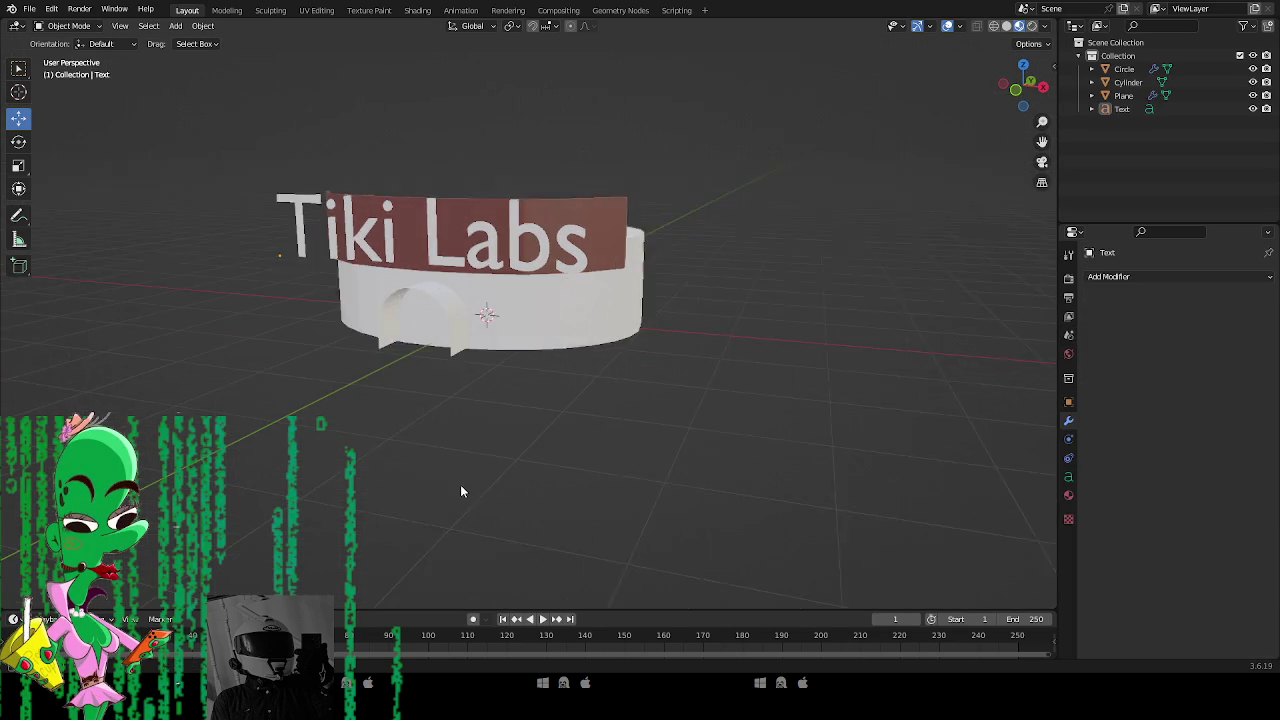
Orbit the Blender viewport around the empty scene.
mouse_move(461, 491)
mouse_down()
mouse_move(437, 446)
mouse_move(503, 477)
mouse_move(429, 471)
mouse_move(509, 520)
mouse_move(482, 440)
mouse_up()
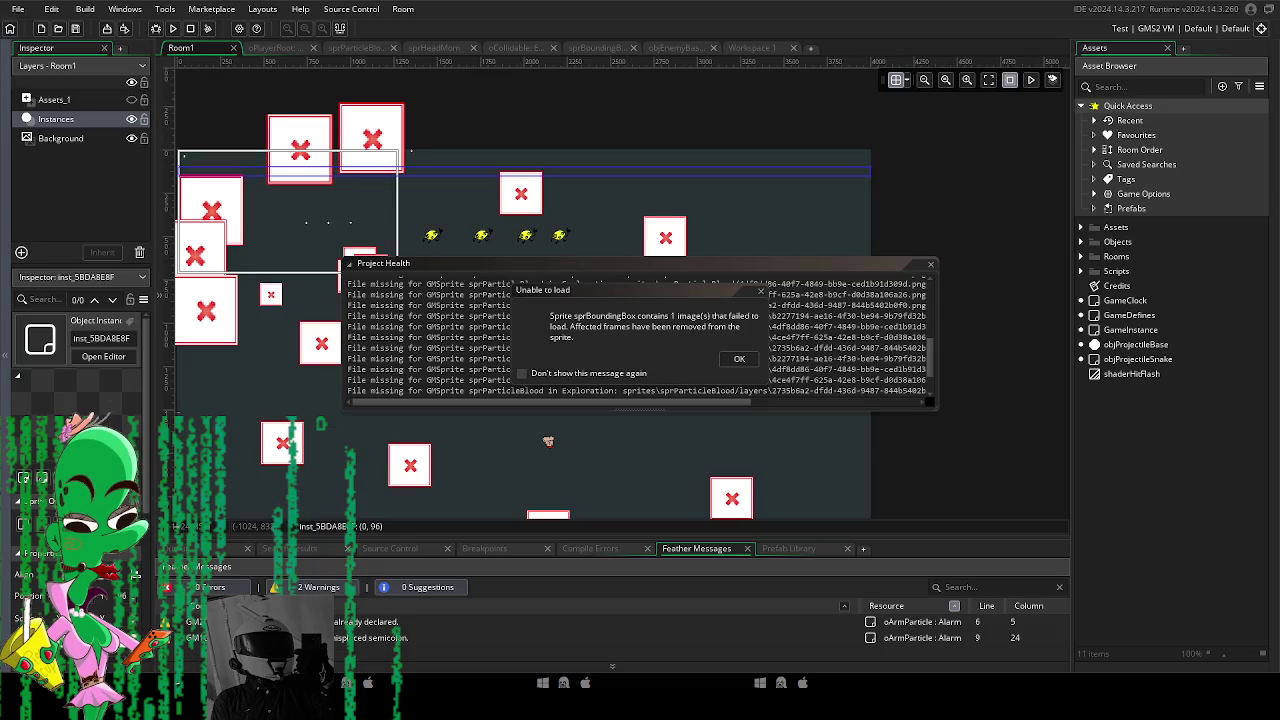
Dismiss the sprBoundingBox and sprParticleBlood load warnings and close the Project Health report.
mouse_move(354, 426)
mouse_down()
mouse_move(424, 436)
mouse_move(402, 390)
mouse_up()
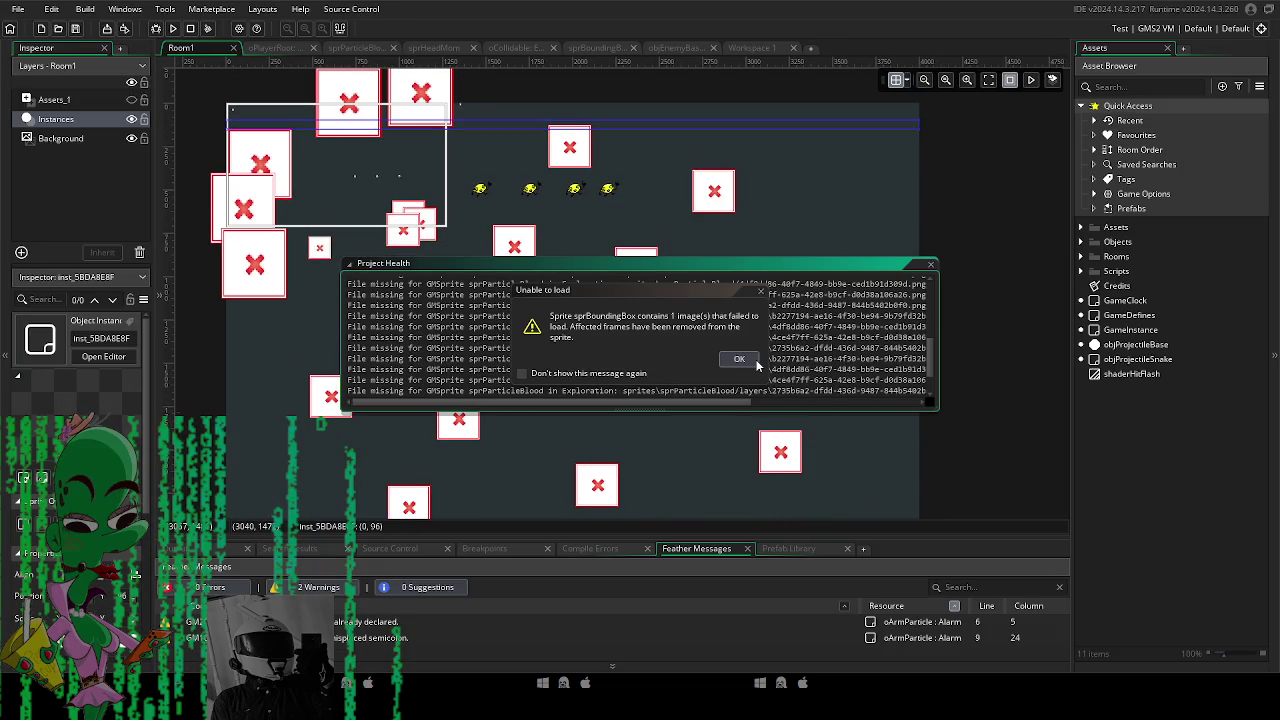
click(748, 360)
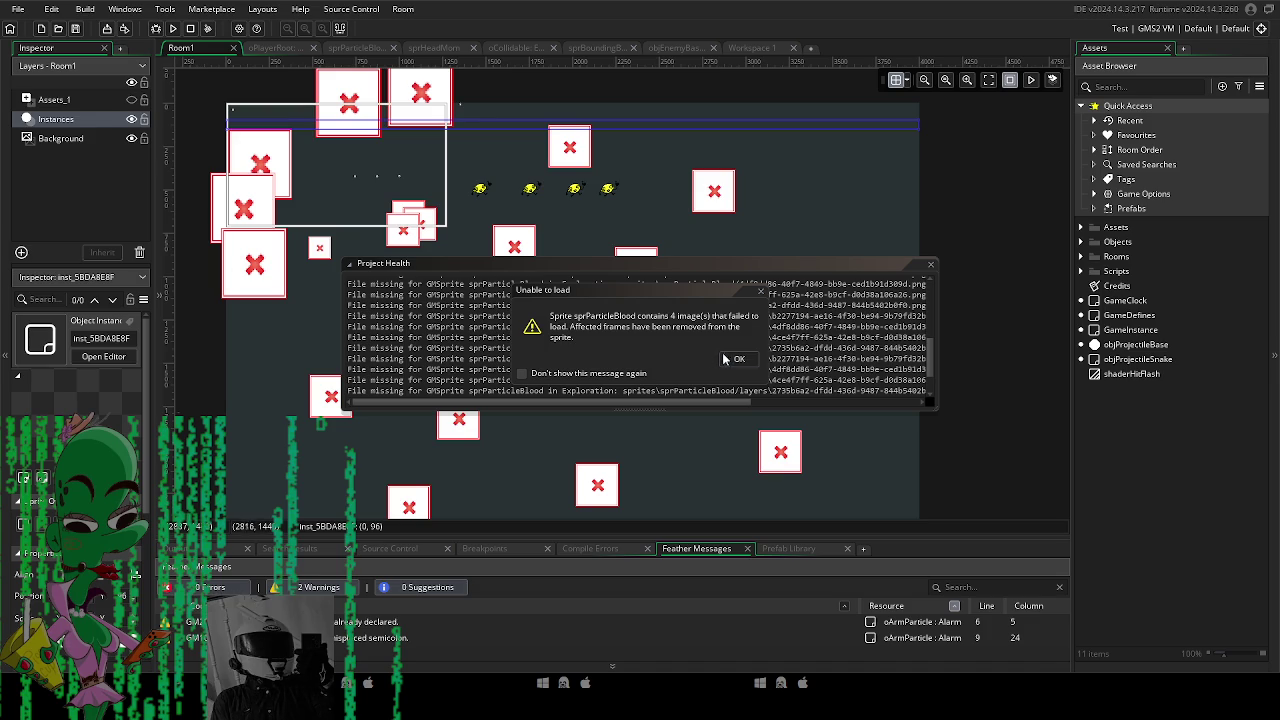
click(740, 359)
click(930, 264)
Pan and zoom Room1, then box-select the three stacked instances.
mouse_move(531, 334)
mouse_down()
mouse_move(587, 337)
mouse_move(531, 219)
mouse_move(546, 194)
mouse_move(545, 93)
mouse_move(495, 357)
mouse_up()
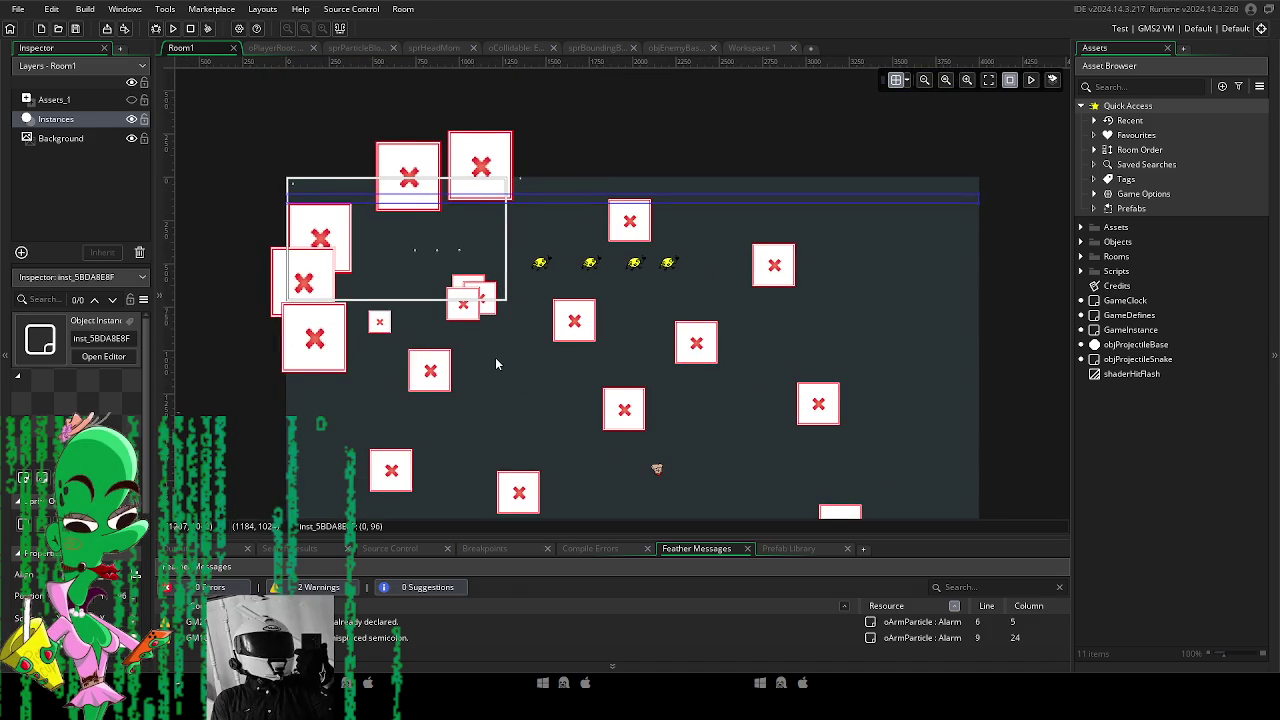
scroll(495, 357, up, 2)
scroll(495, 366, down, 5)
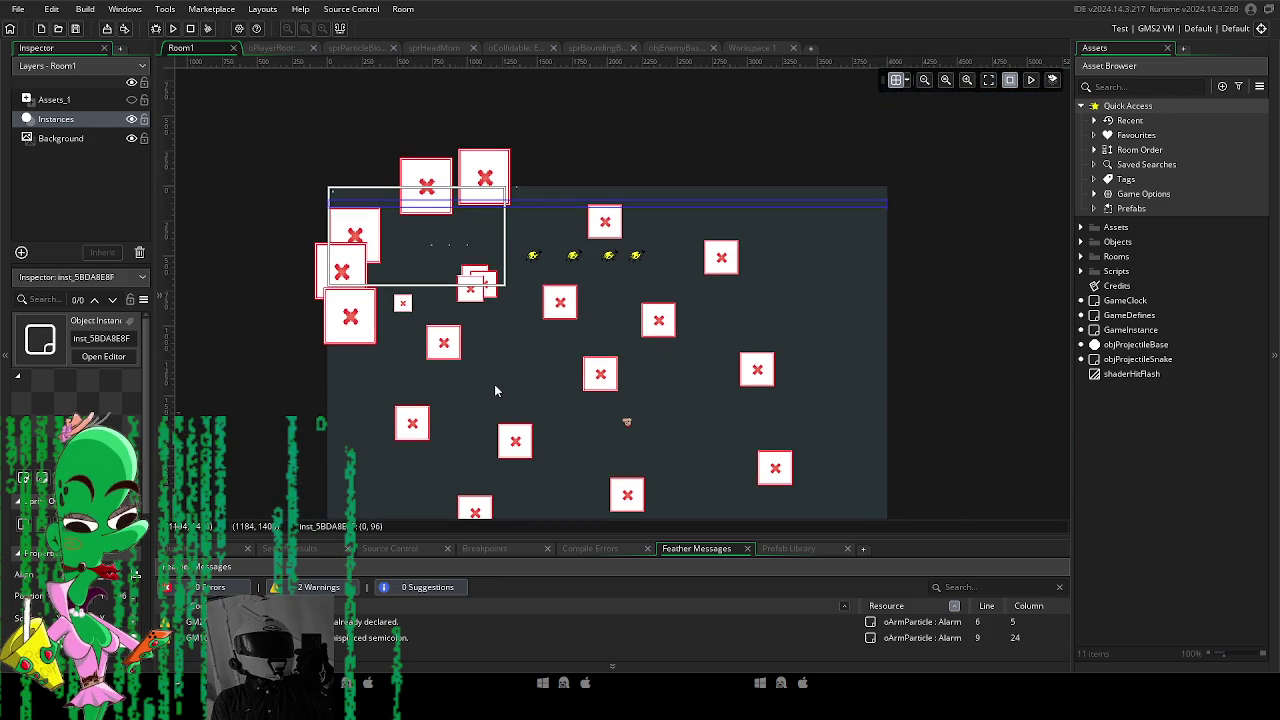
scroll(548, 343, up, 1)
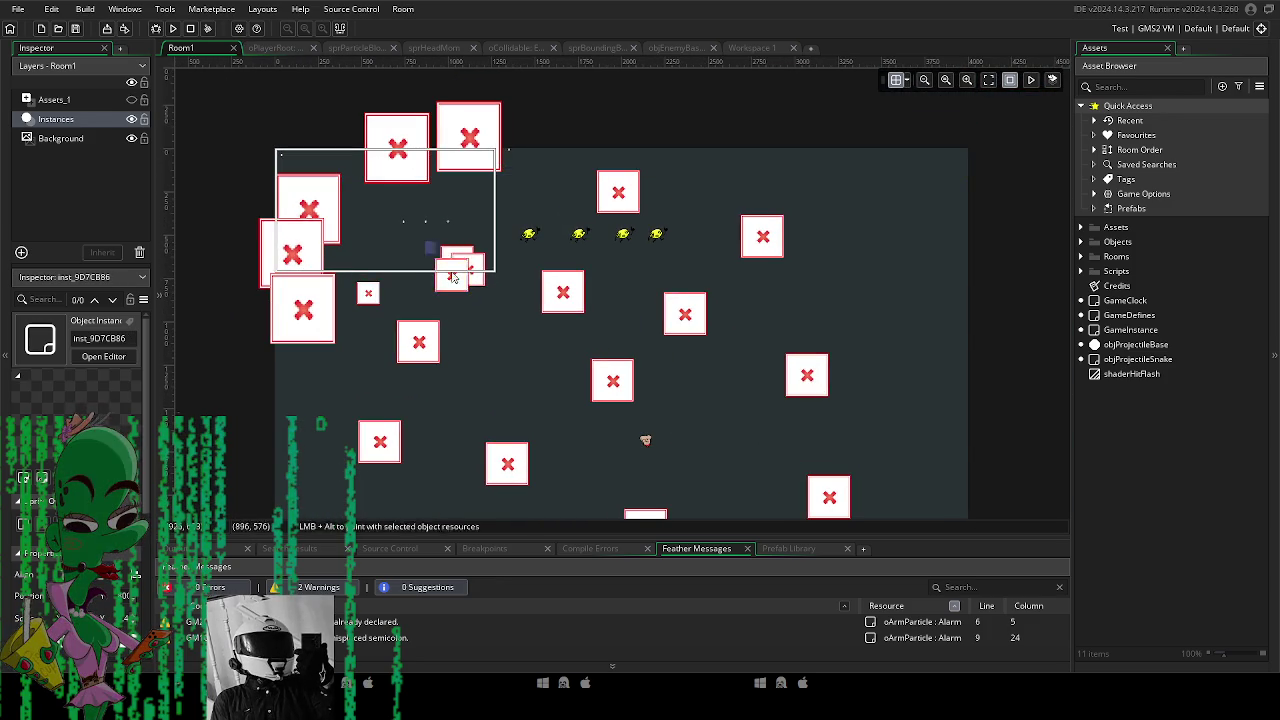
drag(446, 254, 476, 284)
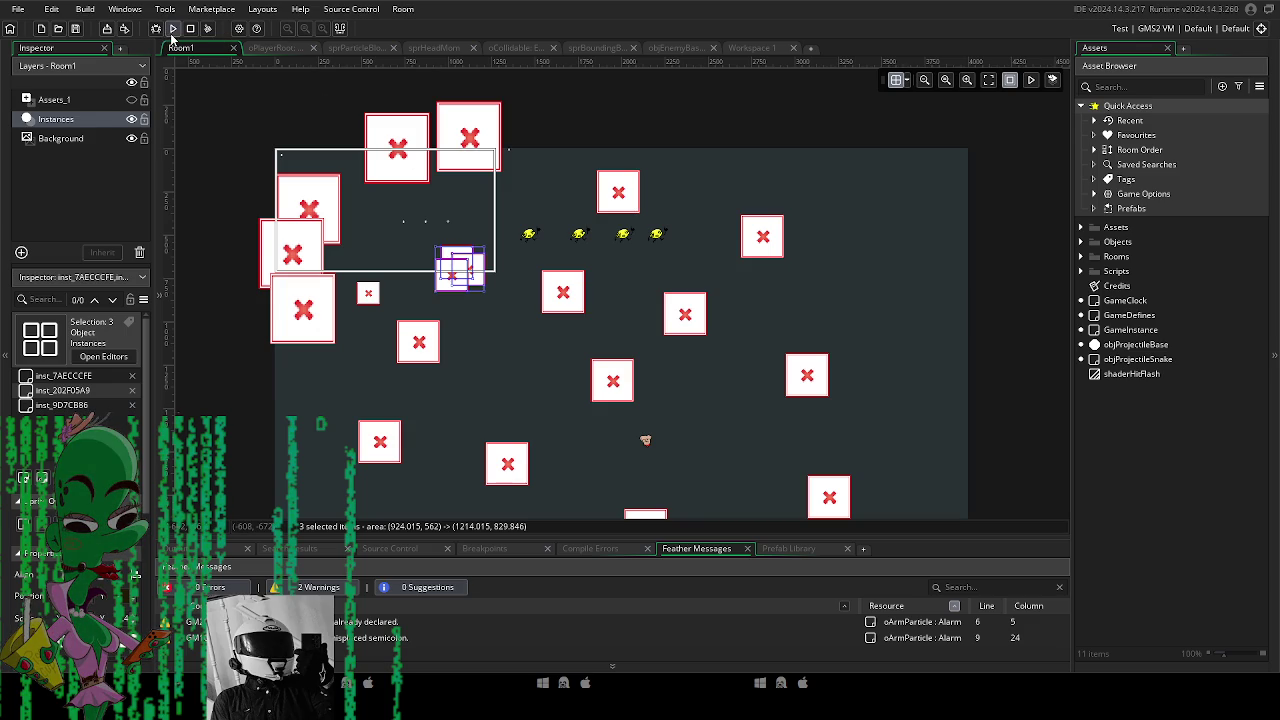
Save the room changes while exiting GameMaker and close the Project Health report.
key(alt+F4)
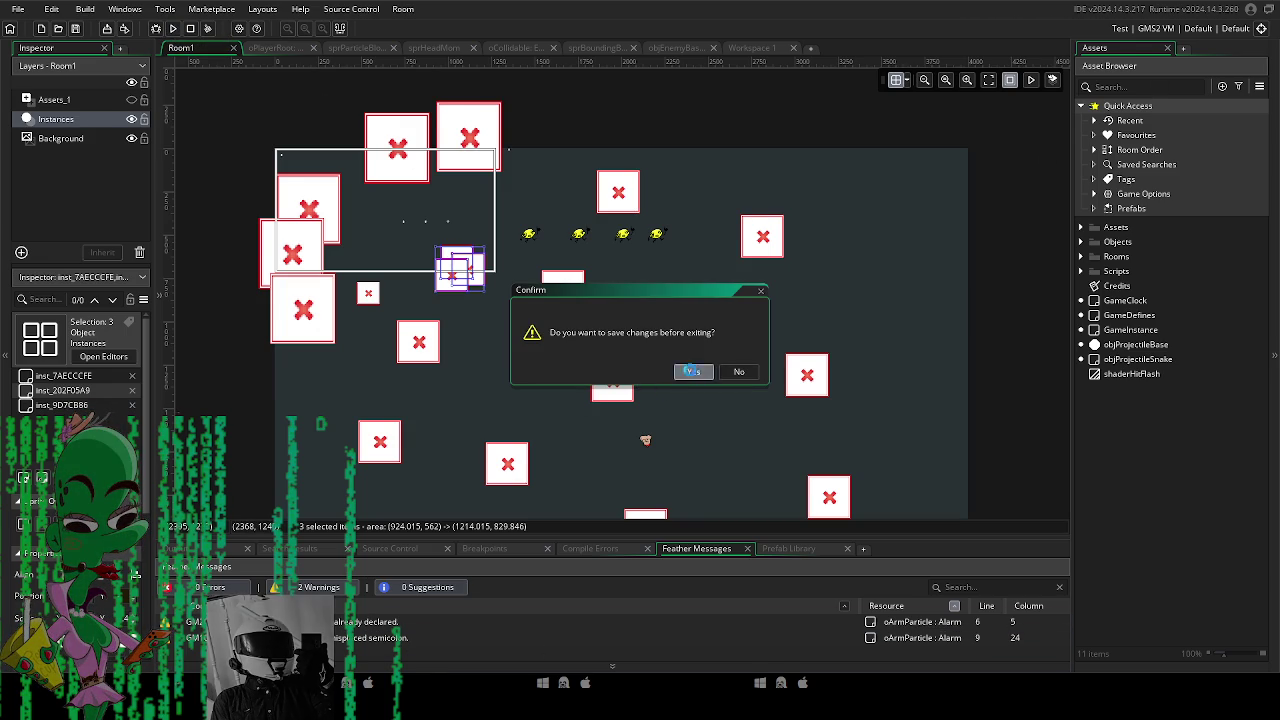
click(693, 371)
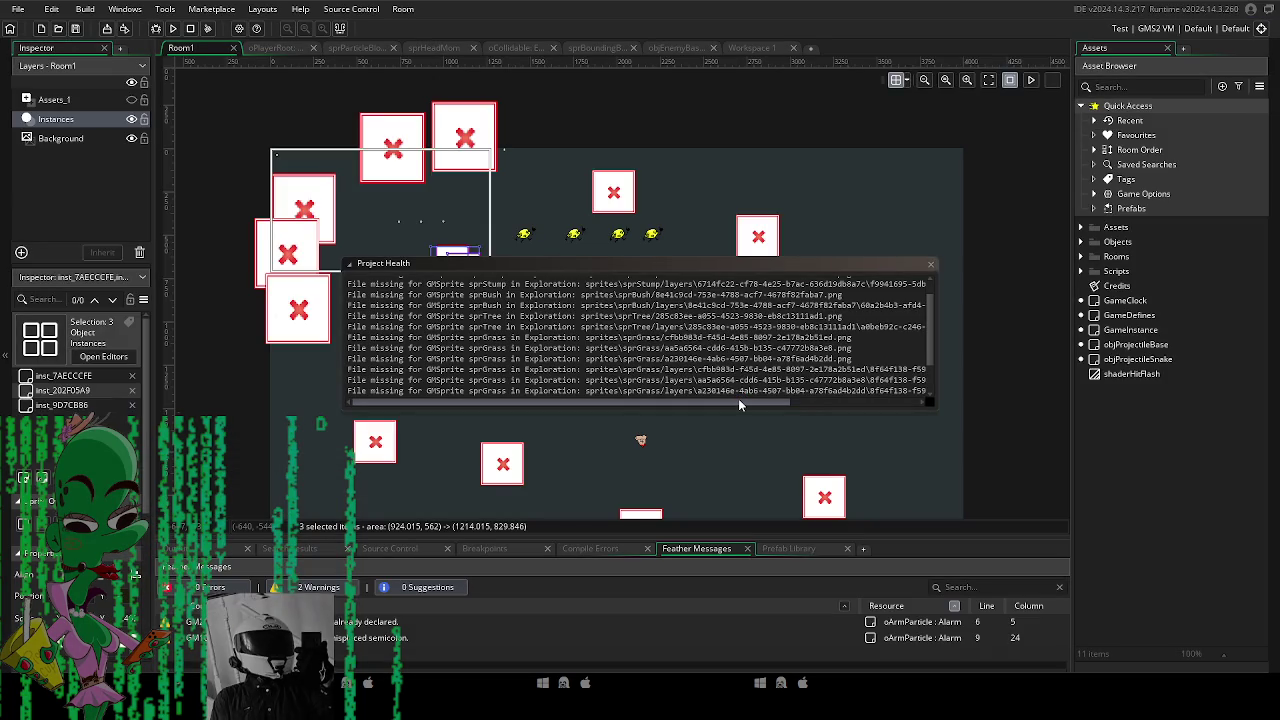
scroll(729, 344, down, 2)
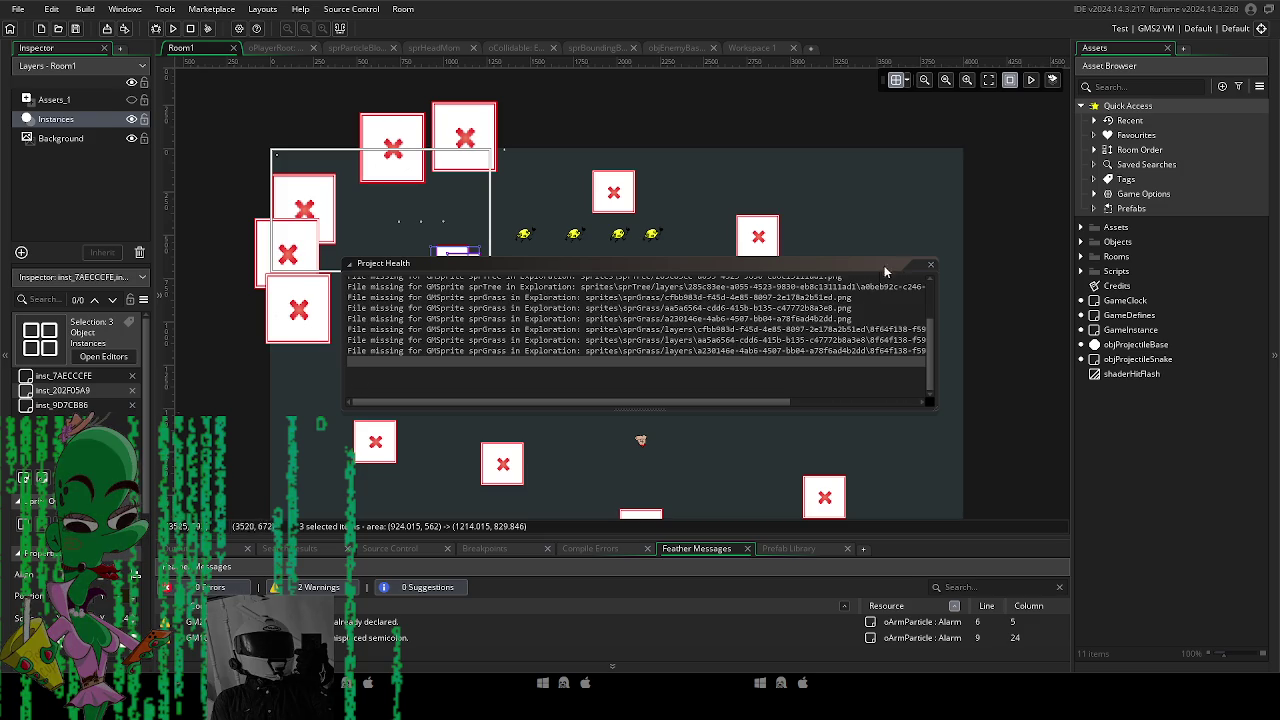
click(927, 266)
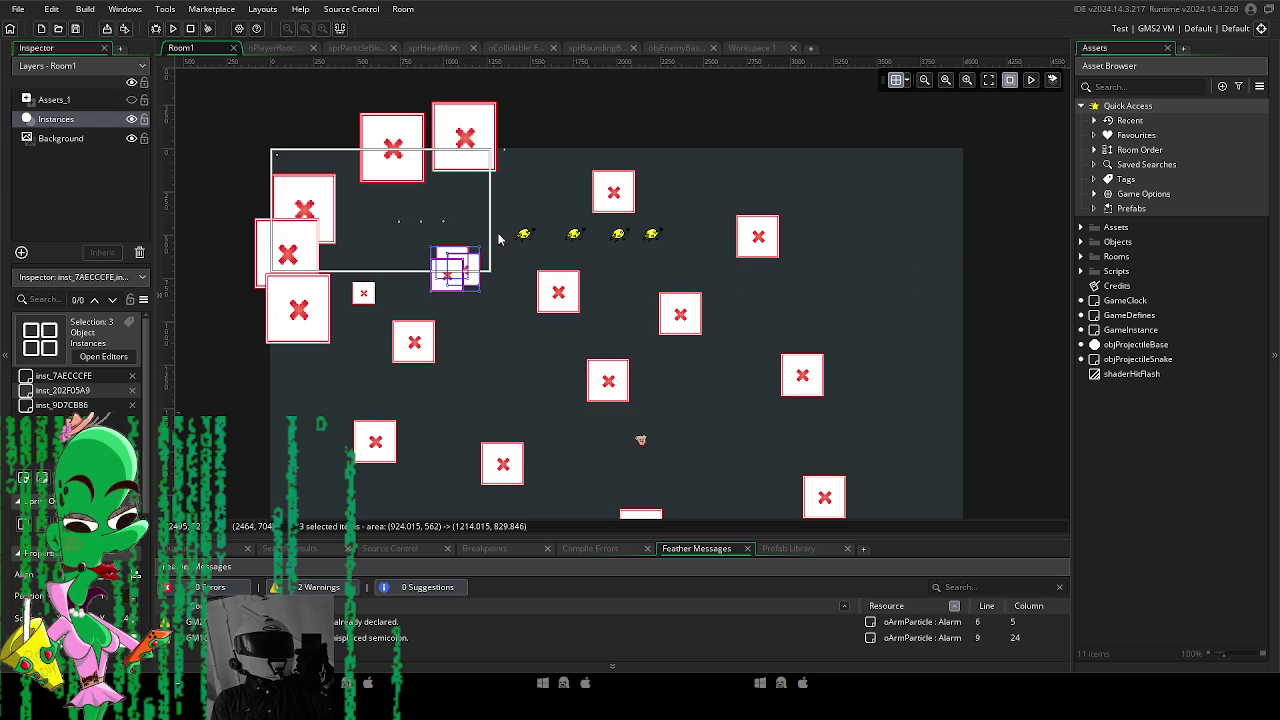
Try running the game, then quit GameMaker to return to the Krita drawing.
click(173, 29)
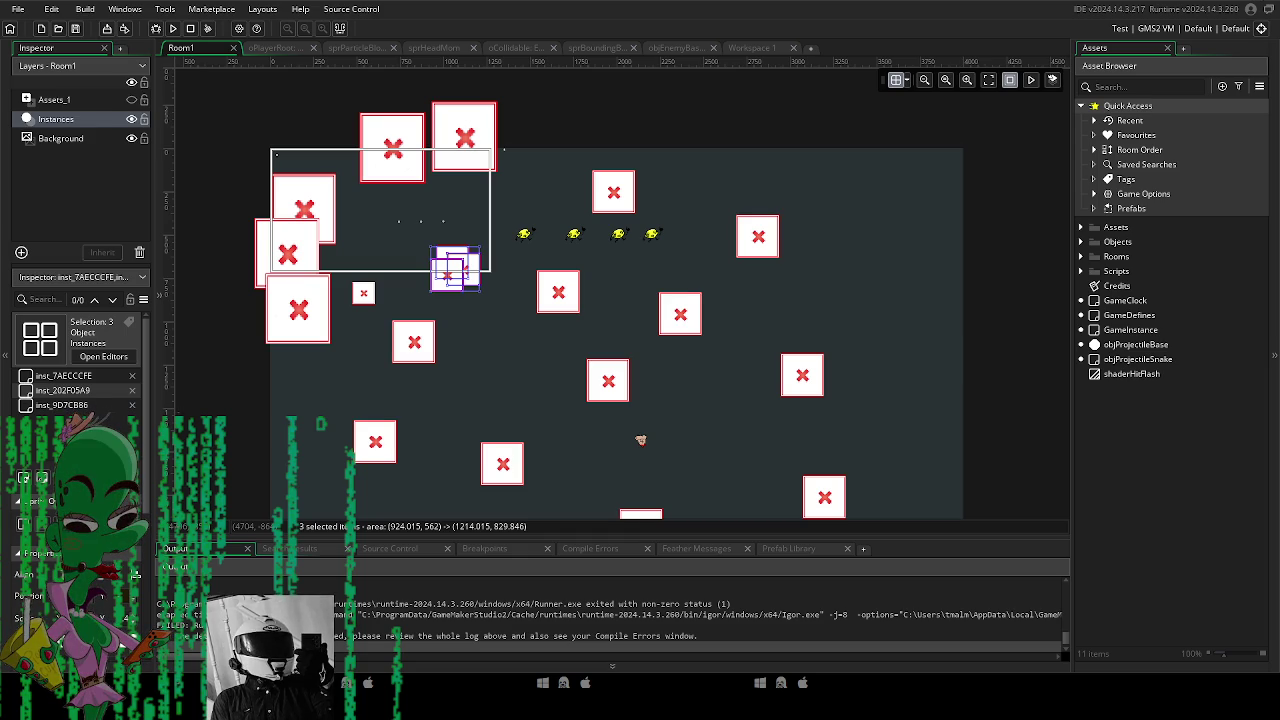
key(alt+F4)
key(Return)
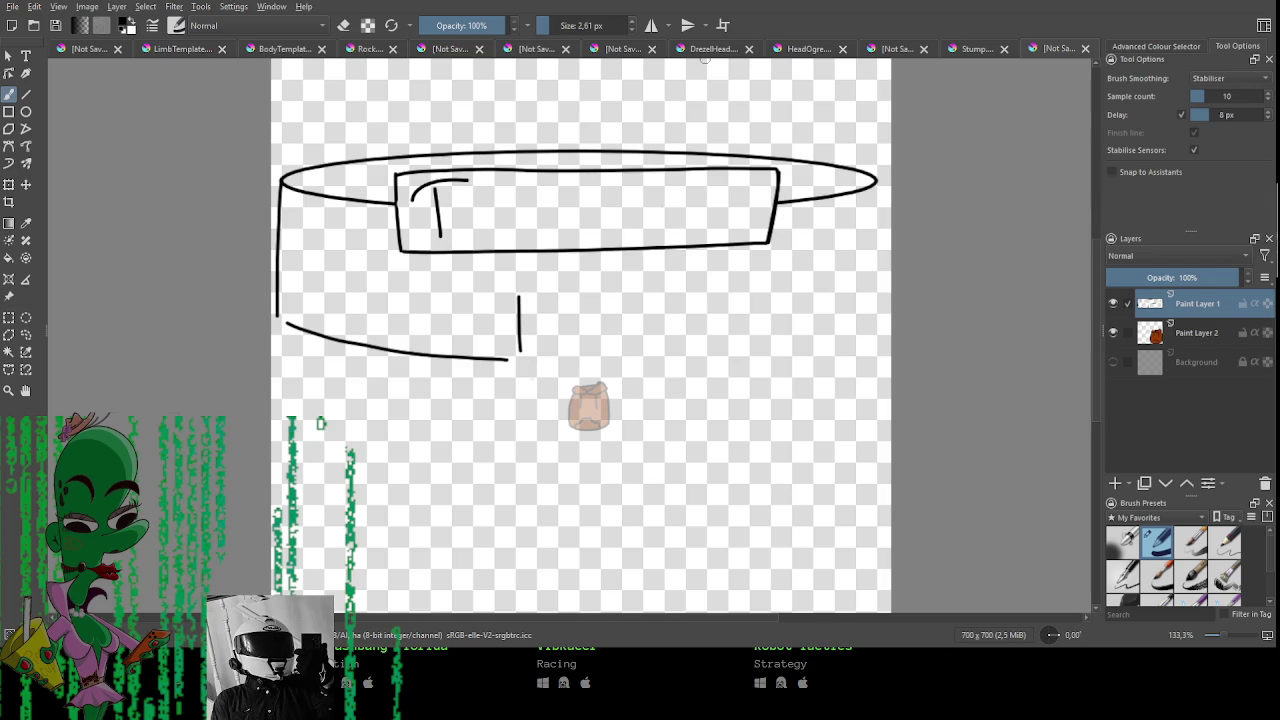